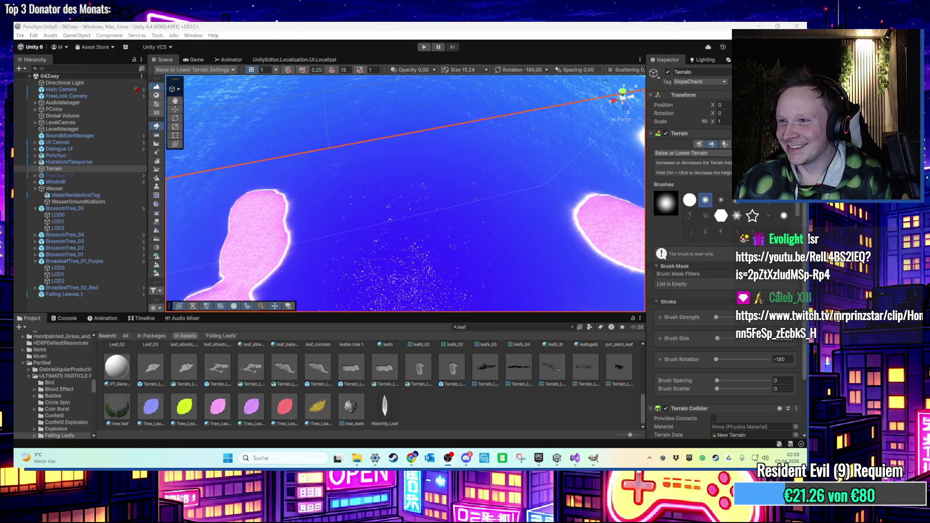
- Orbit and zoom around the pink island terrain and windmill to inspect it
{"action": "scroll", "coordinate": [601, 237], "scroll_direction": "down", "scroll_amount": 5}
{"action": "scroll", "coordinate": [429, 222], "scroll_direction": "up", "scroll_amount": 5}
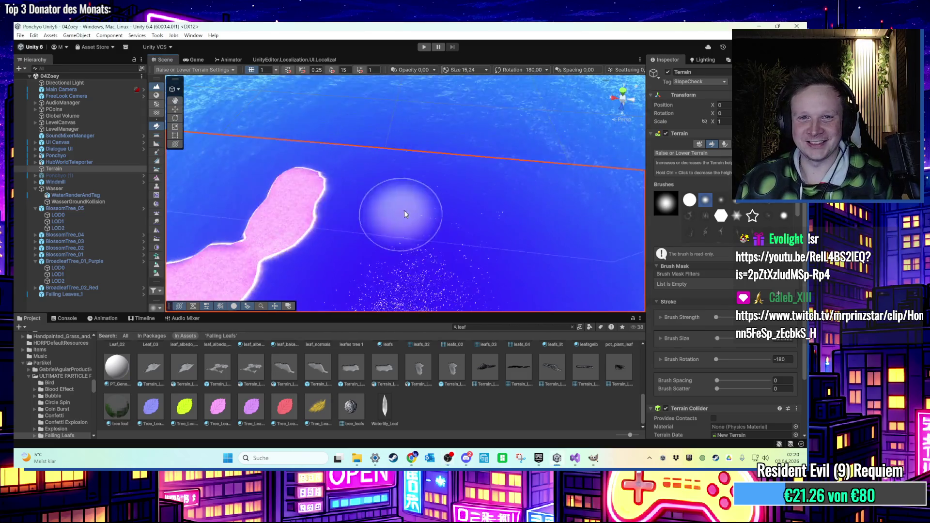
{"action": "scroll", "coordinate": [398, 214], "scroll_direction": "down", "scroll_amount": 5}
{"action": "scroll", "coordinate": [465, 235], "scroll_direction": "up", "scroll_amount": 5}
{"action": "scroll", "coordinate": [477, 160], "scroll_direction": "down", "scroll_amount": 5}
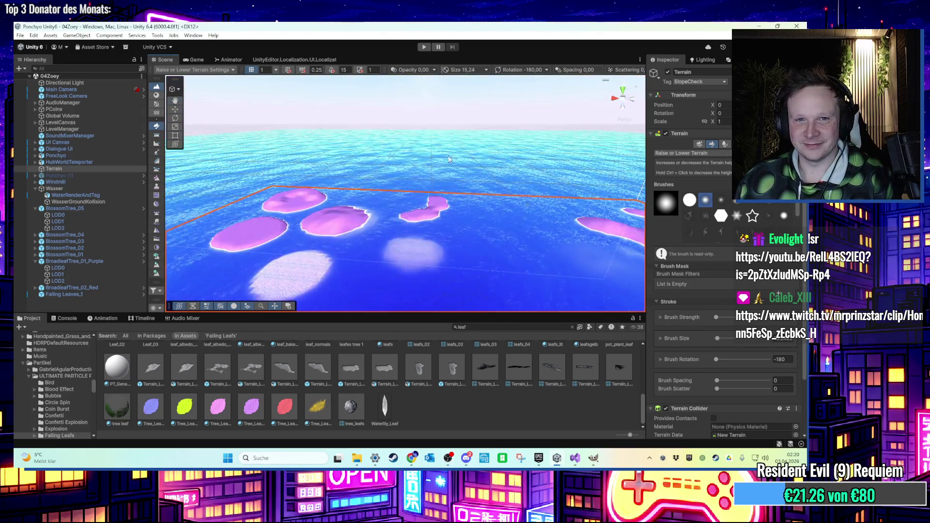
{"action": "scroll", "coordinate": [451, 204], "scroll_direction": "up", "scroll_amount": 5}
{"action": "scroll", "coordinate": [450, 249], "scroll_direction": "up", "scroll_amount": 5}
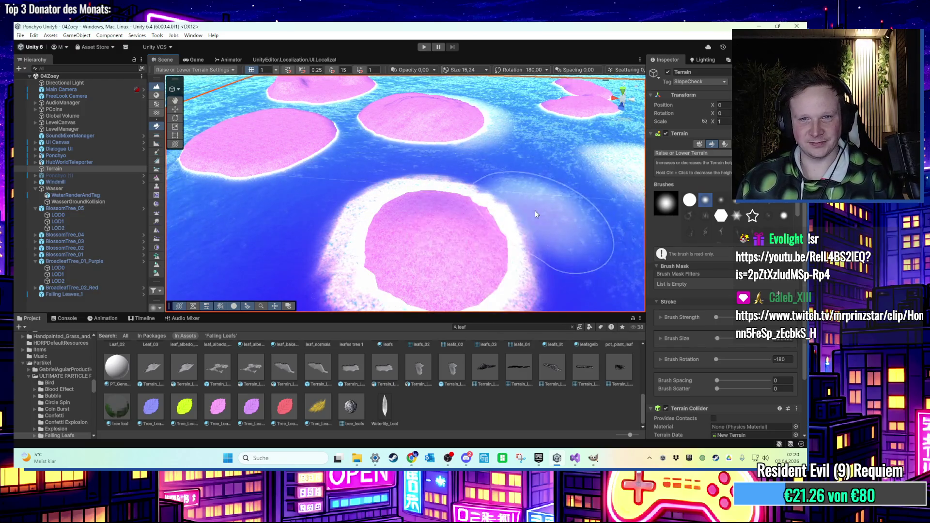
{"action": "scroll", "coordinate": [535, 211], "scroll_direction": "down", "scroll_amount": 5}
{"action": "mouse_move", "coordinate": [434, 146]}
{"action": "left_mouse_down"}
{"action": "mouse_move", "coordinate": [467, 160]}
{"action": "mouse_move", "coordinate": [464, 252]}
{"action": "mouse_move", "coordinate": [451, 130]}
{"action": "left_mouse_up"}
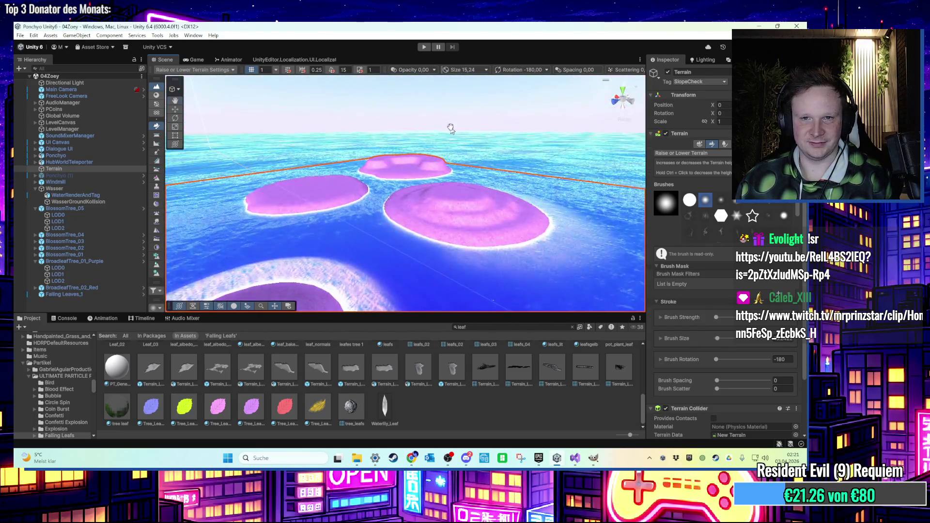
{"action": "scroll", "coordinate": [449, 127], "scroll_direction": "up", "scroll_amount": 5}
{"action": "scroll", "coordinate": [485, 157], "scroll_direction": "down", "scroll_amount": 6}
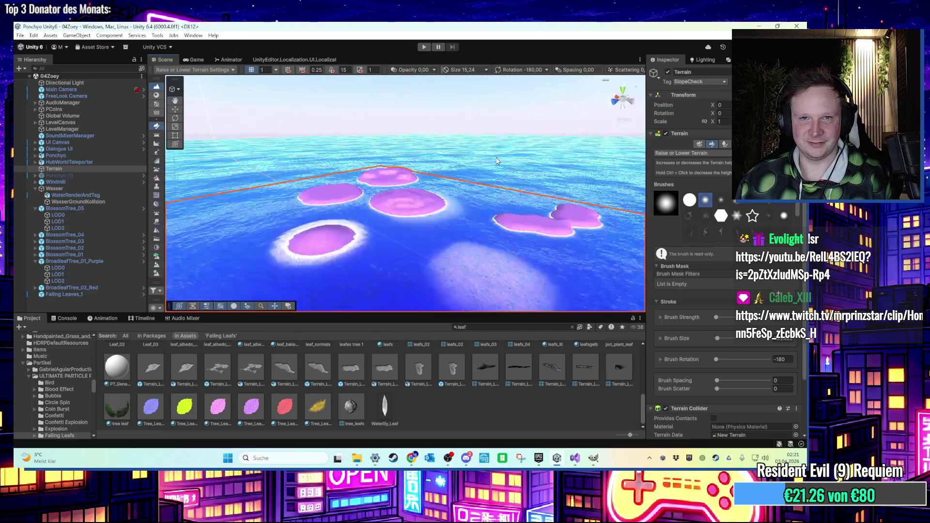
{"action": "scroll", "coordinate": [497, 161], "scroll_direction": "up", "scroll_amount": 5}
{"action": "scroll", "coordinate": [498, 165], "scroll_direction": "down", "scroll_amount": 4}
{"action": "mouse_move", "coordinate": [499, 165]}
{"action": "left_mouse_down"}
{"action": "mouse_move", "coordinate": [532, 210]}
{"action": "mouse_move", "coordinate": [481, 217]}
{"action": "left_mouse_up"}
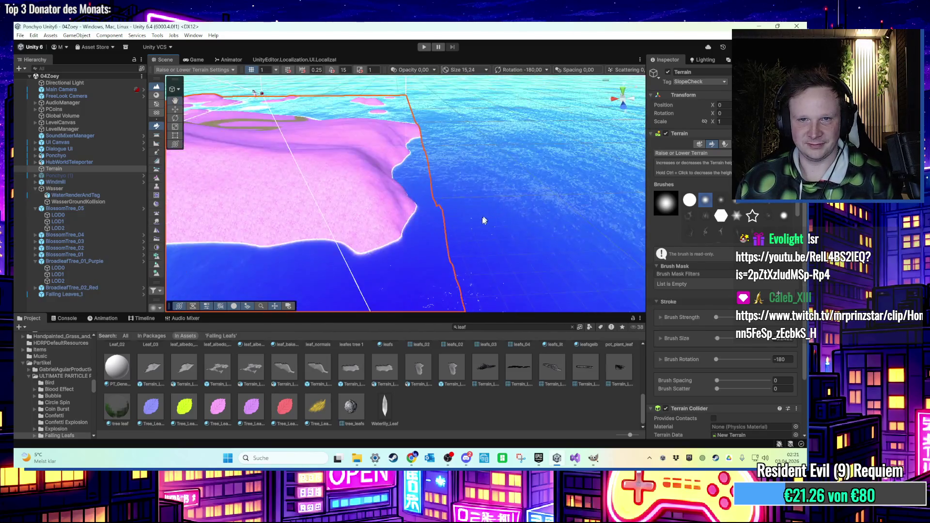
{"action": "scroll", "coordinate": [415, 226], "scroll_direction": "up", "scroll_amount": 3}
{"action": "scroll", "coordinate": [486, 209], "scroll_direction": "down", "scroll_amount": 4}
{"action": "scroll", "coordinate": [499, 226], "scroll_direction": "down", "scroll_amount": 3}
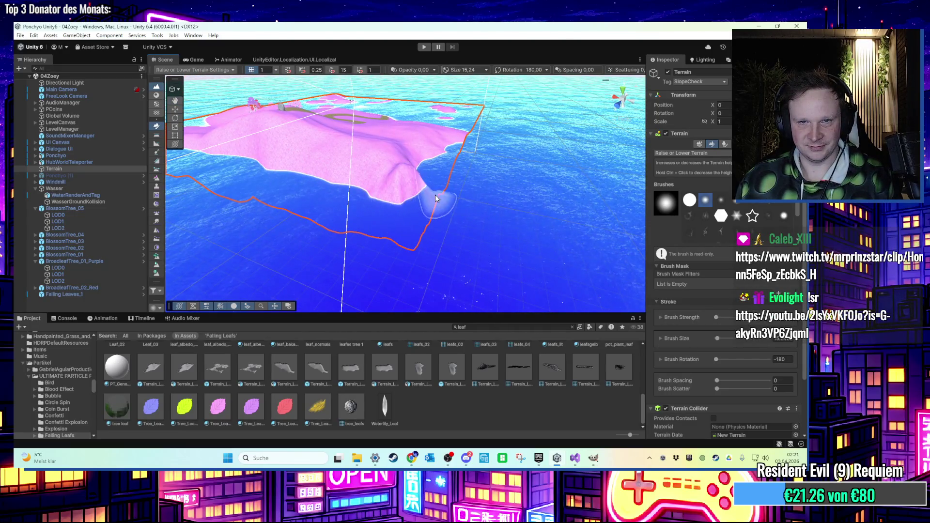
{"action": "scroll", "coordinate": [419, 200], "scroll_direction": "up", "scroll_amount": 8}
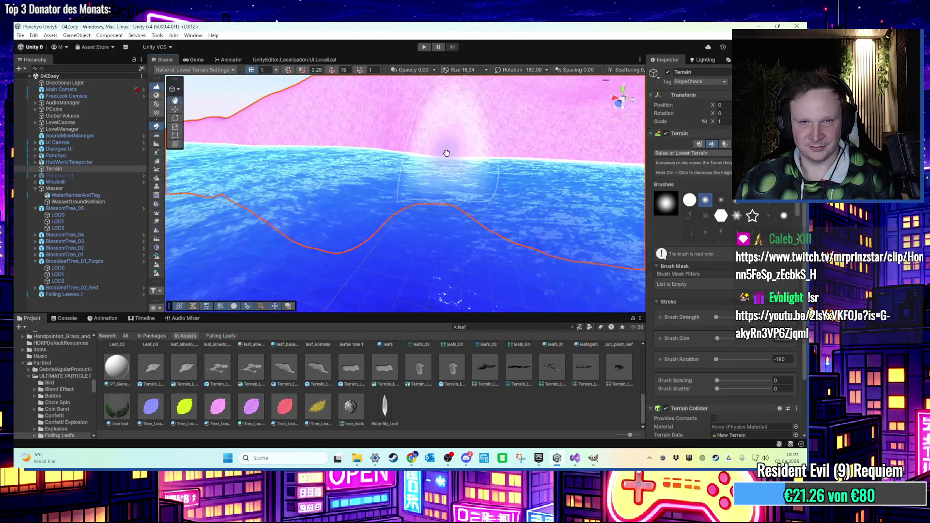
{"action": "scroll", "coordinate": [455, 153], "scroll_direction": "down", "scroll_amount": 8}
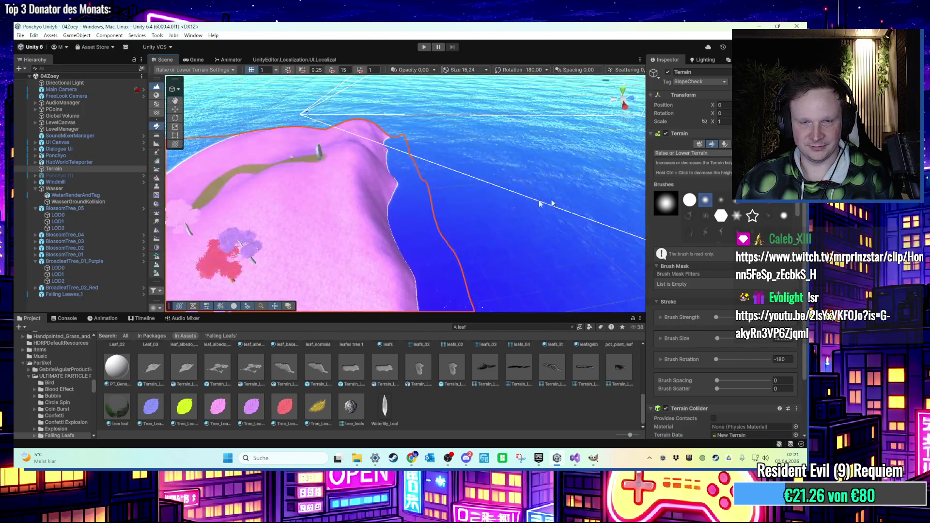
{"action": "mouse_move", "coordinate": [456, 200]}
{"action": "left_mouse_down"}
{"action": "mouse_move", "coordinate": [397, 228]}
{"action": "mouse_move", "coordinate": [436, 254]}
{"action": "mouse_move", "coordinate": [369, 223]}
{"action": "mouse_move", "coordinate": [398, 218]}
{"action": "mouse_move", "coordinate": [399, 208]}
{"action": "mouse_move", "coordinate": [350, 212]}
{"action": "left_mouse_up"}
{"action": "scroll", "coordinate": [376, 211], "scroll_direction": "down", "scroll_amount": 10}
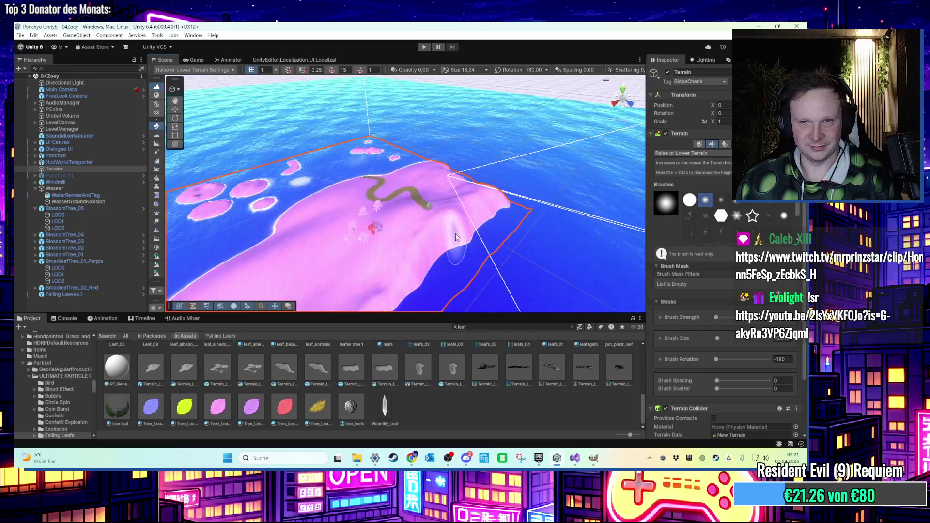
{"action": "mouse_move", "coordinate": [433, 243]}
{"action": "left_mouse_down"}
{"action": "mouse_move", "coordinate": [426, 222]}
{"action": "mouse_move", "coordinate": [499, 241]}
{"action": "mouse_move", "coordinate": [434, 239]}
{"action": "mouse_move", "coordinate": [457, 234]}
{"action": "left_mouse_up"}
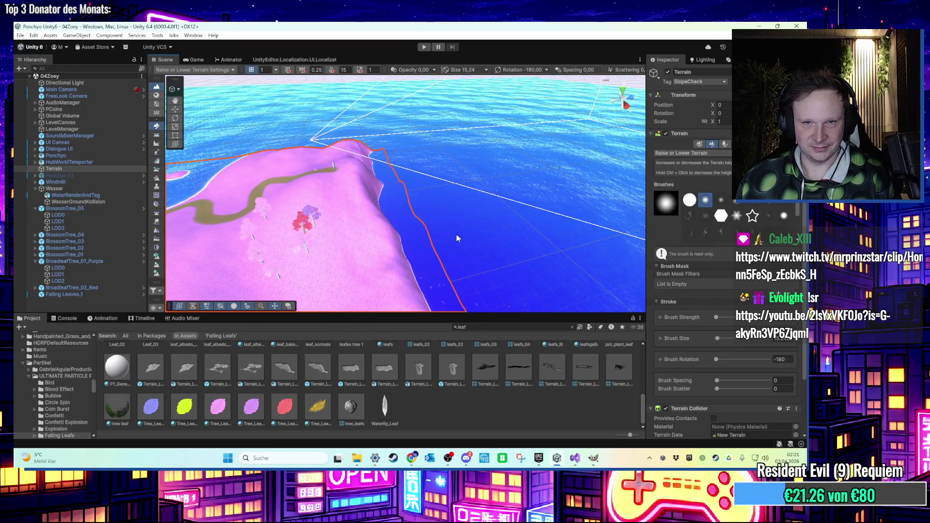
{"action": "mouse_move", "coordinate": [393, 233]}
{"action": "left_mouse_down"}
{"action": "mouse_move", "coordinate": [375, 202]}
{"action": "mouse_move", "coordinate": [413, 210]}
{"action": "mouse_move", "coordinate": [399, 222]}
{"action": "mouse_move", "coordinate": [254, 222]}
{"action": "mouse_move", "coordinate": [343, 214]}
{"action": "left_mouse_up"}
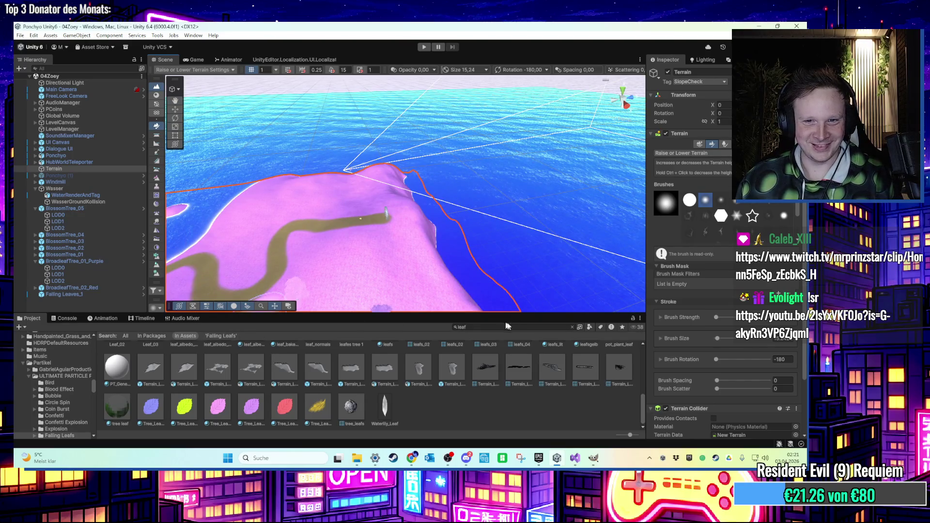
- Clear the Project search and open the 00HubWorld scene from the Scenes folder
{"action": "left_click", "coordinate": [573, 327]}
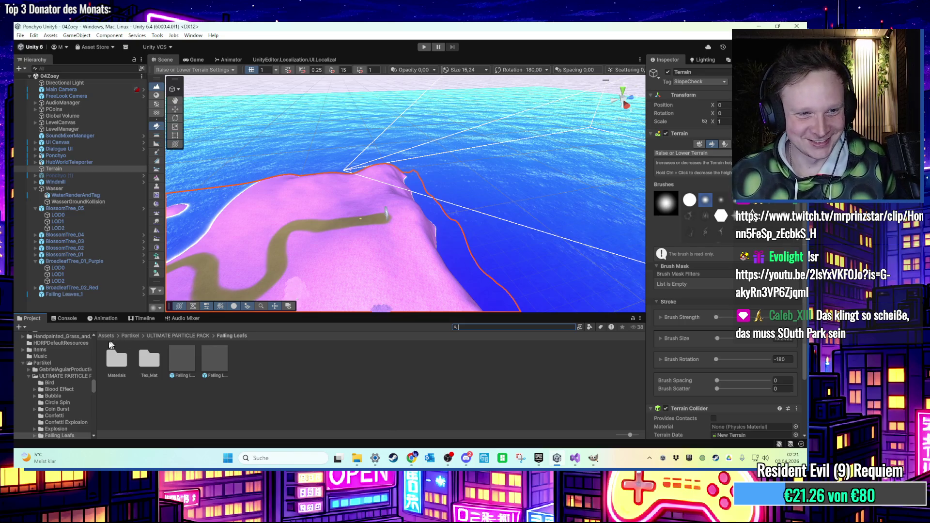
{"action": "scroll", "coordinate": [92, 385], "scroll_direction": "up", "scroll_amount": 10}
{"action": "left_click", "coordinate": [42, 348]}
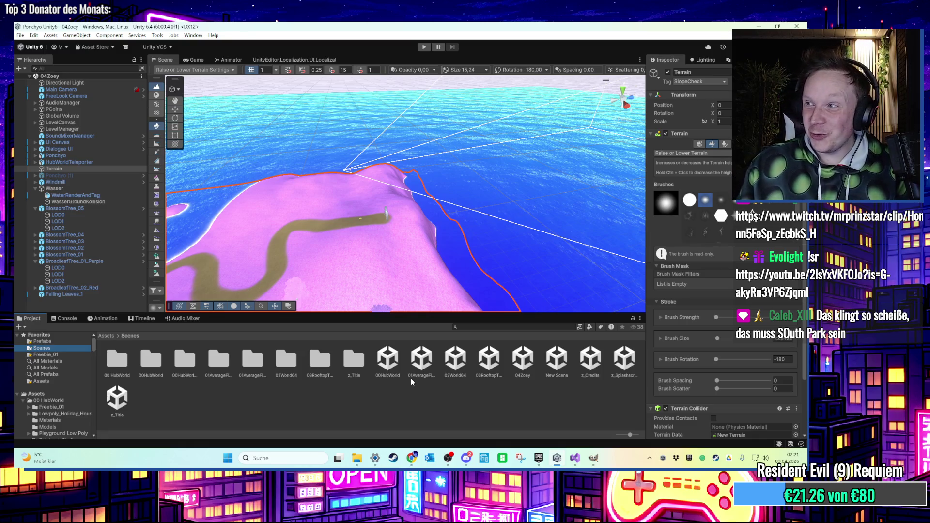
{"action": "double_click", "coordinate": [388, 361]}
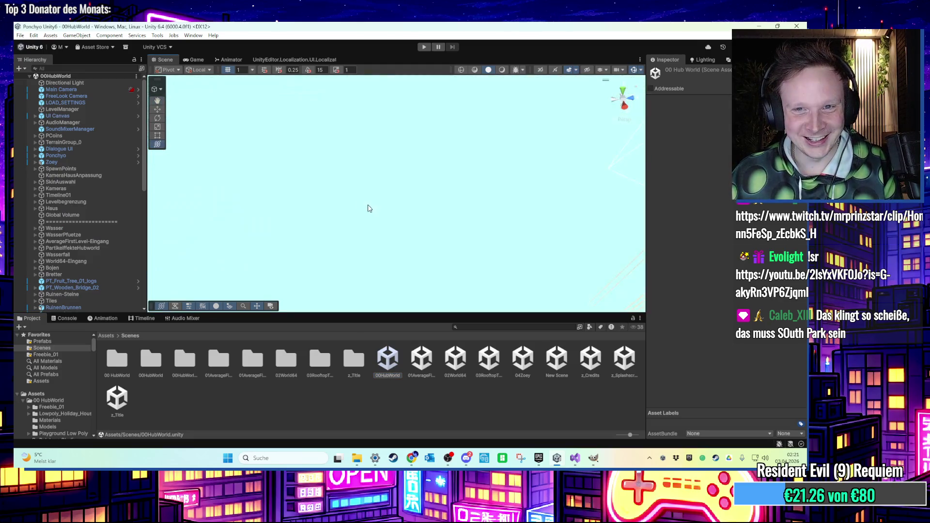
- Select and copy the Rocks (1) group in 00HubWorld, then reopen the 04Zoey scene
{"action": "mouse_move", "coordinate": [484, 218]}
{"action": "left_mouse_down"}
{"action": "mouse_move", "coordinate": [513, 210]}
{"action": "mouse_move", "coordinate": [547, 223]}
{"action": "mouse_move", "coordinate": [435, 193]}
{"action": "left_mouse_up"}
{"action": "left_click", "coordinate": [435, 193]}
{"action": "scroll", "coordinate": [89, 173], "scroll_direction": "up", "scroll_amount": 2}
{"action": "double_click", "coordinate": [85, 118]}
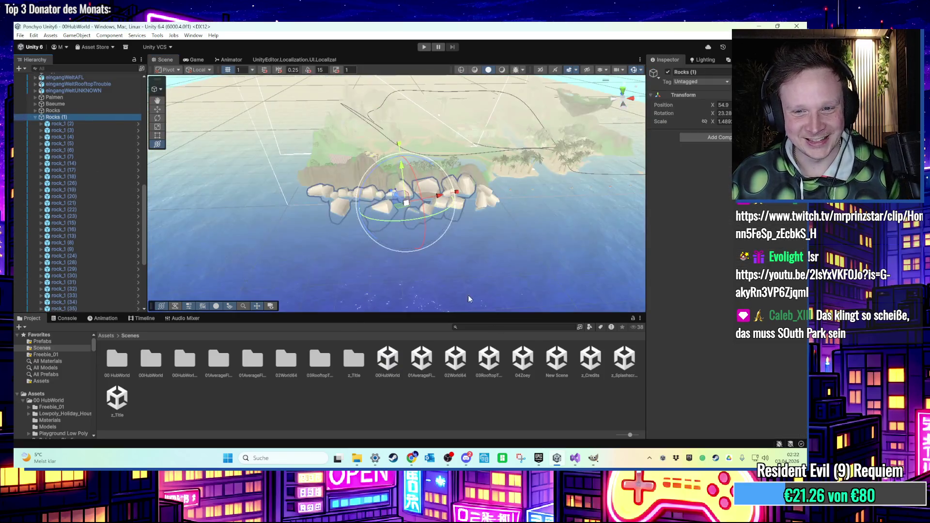
{"action": "double_click", "coordinate": [521, 361]}
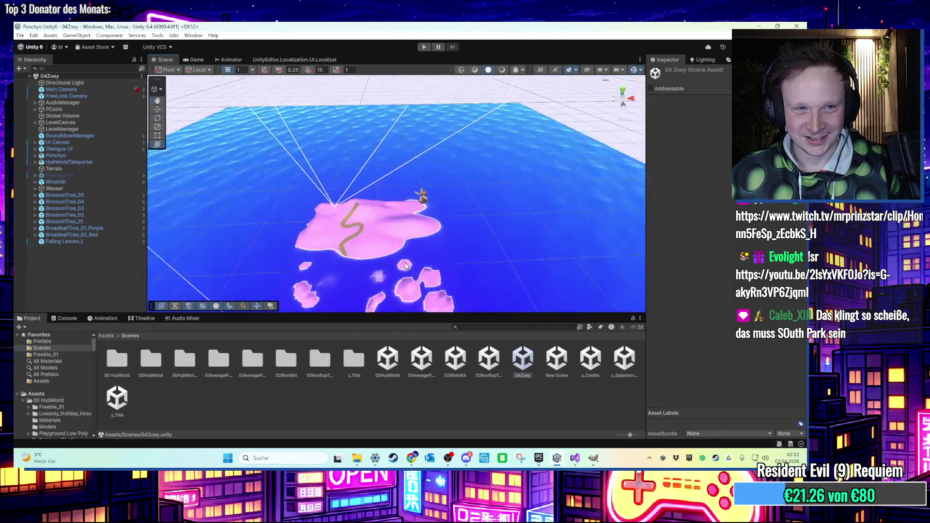
- Paste Rocks (1) into the 04Zoey scene and orbit out to view it beside the island
{"action": "key", "text": "ctrl+v"}
{"action": "left_click_drag", "start_coordinate": [354, 257], "coordinate": [381, 271]}
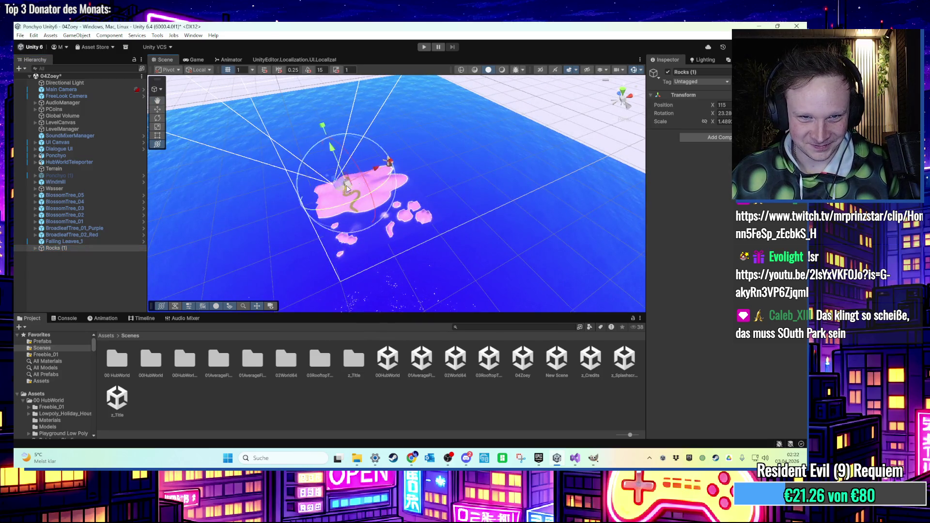
{"action": "scroll", "coordinate": [347, 189], "scroll_direction": "up", "scroll_amount": 10}
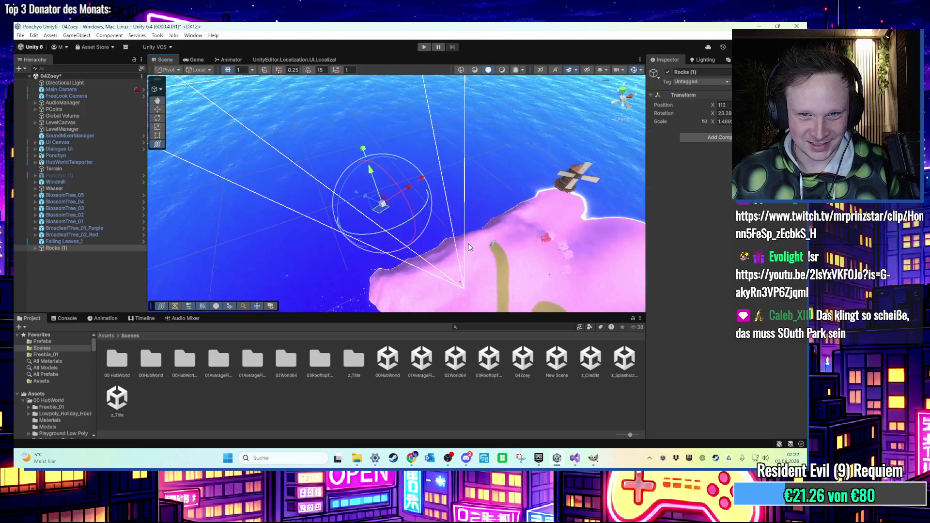
{"action": "mouse_move", "coordinate": [468, 248]}
{"action": "left_mouse_down"}
{"action": "mouse_move", "coordinate": [416, 222]}
{"action": "mouse_move", "coordinate": [304, 199]}
{"action": "left_mouse_up"}
{"action": "key", "text": "w"}
{"action": "left_click_drag", "start_coordinate": [266, 163], "coordinate": [282, 156]}
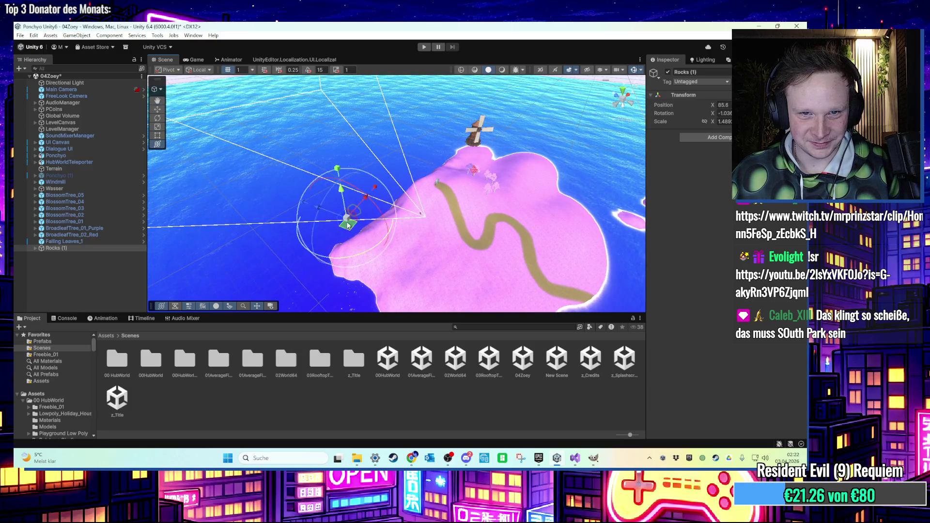
- Move and rotate the Rocks (1) group so it follows the pink island's edge
{"action": "left_click_drag", "start_coordinate": [350, 222], "coordinate": [358, 226]}
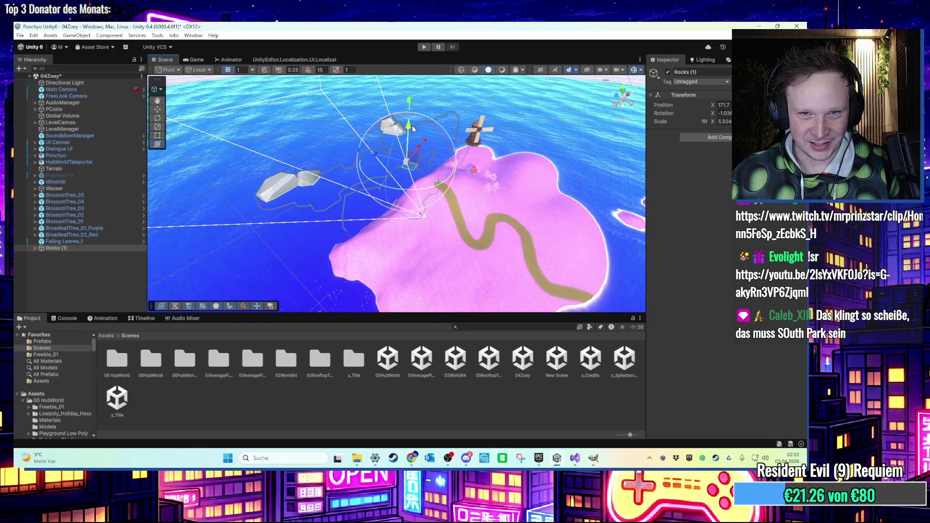
{"action": "left_click_drag", "start_coordinate": [424, 135], "coordinate": [473, 175]}
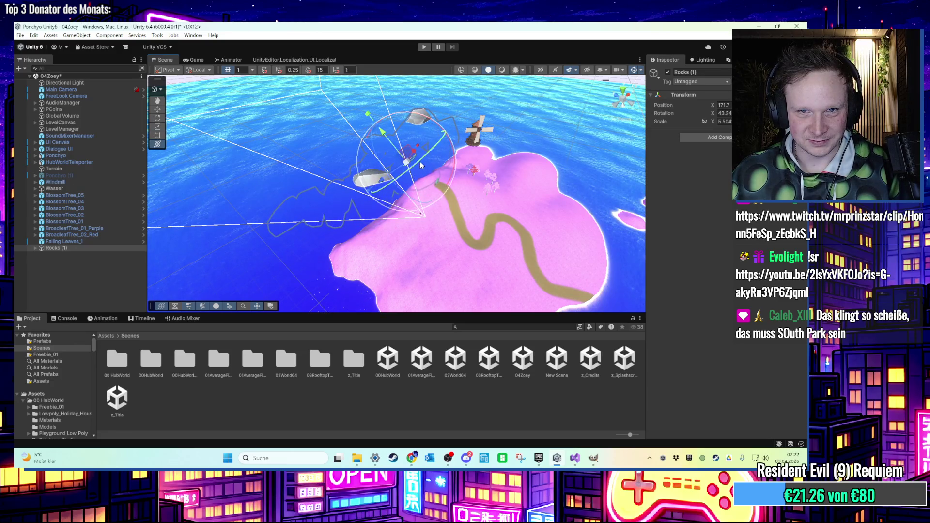
{"action": "mouse_move", "coordinate": [413, 160]}
{"action": "left_mouse_down"}
{"action": "mouse_move", "coordinate": [417, 176]}
{"action": "mouse_move", "coordinate": [482, 187]}
{"action": "mouse_move", "coordinate": [348, 177]}
{"action": "mouse_move", "coordinate": [446, 209]}
{"action": "mouse_move", "coordinate": [435, 224]}
{"action": "left_mouse_up"}
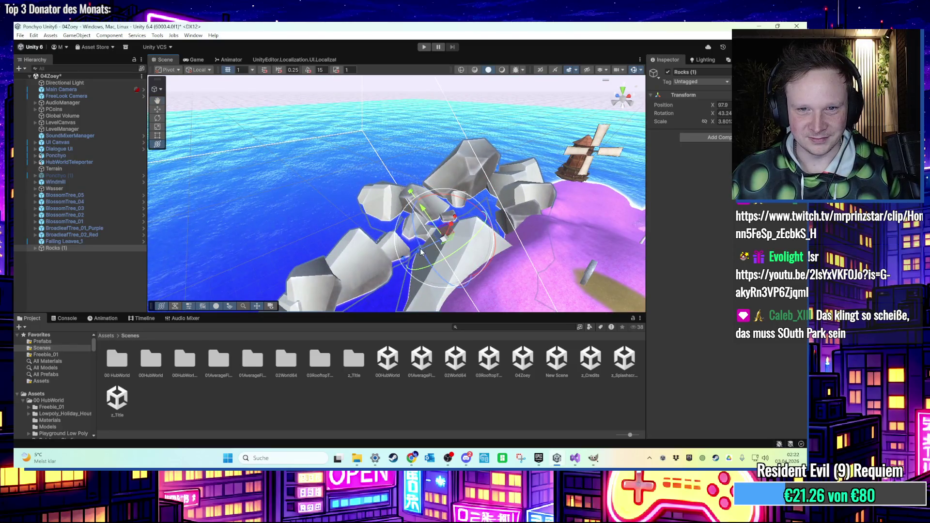
{"action": "left_click_drag", "start_coordinate": [422, 256], "coordinate": [428, 252]}
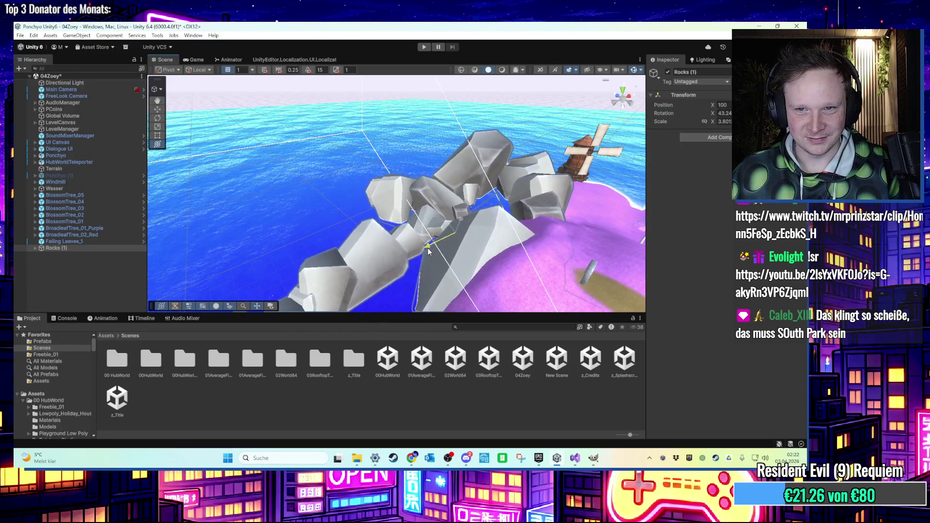
{"action": "left_click", "coordinate": [451, 238]}
{"action": "left_click_drag", "start_coordinate": [463, 237], "coordinate": [458, 239]}
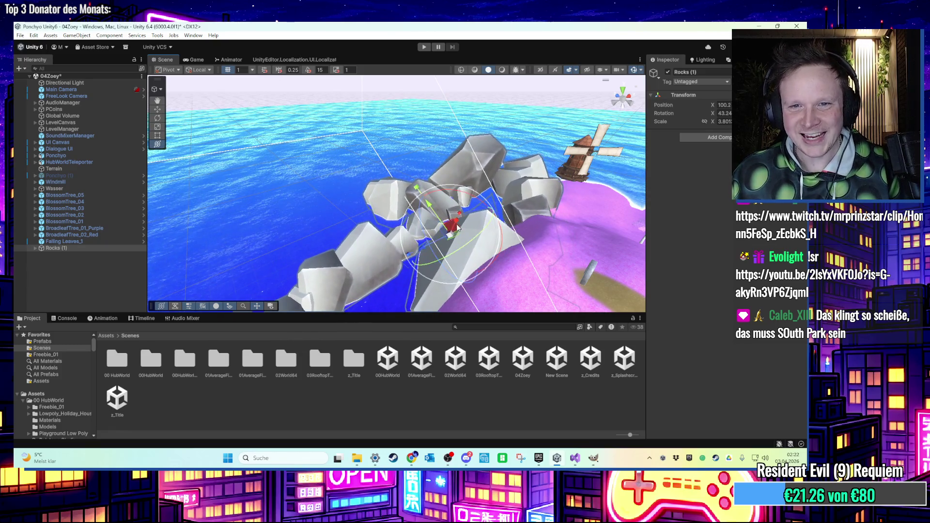
{"action": "mouse_move", "coordinate": [422, 249]}
{"action": "left_mouse_down"}
{"action": "mouse_move", "coordinate": [450, 237]}
{"action": "mouse_move", "coordinate": [412, 229]}
{"action": "mouse_move", "coordinate": [631, 113]}
{"action": "mouse_move", "coordinate": [610, 126]}
{"action": "left_mouse_up"}
{"action": "mouse_move", "coordinate": [533, 184]}
{"action": "left_mouse_down"}
{"action": "mouse_move", "coordinate": [415, 252]}
{"action": "mouse_move", "coordinate": [365, 236]}
{"action": "mouse_move", "coordinate": [377, 205]}
{"action": "mouse_move", "coordinate": [396, 211]}
{"action": "mouse_move", "coordinate": [394, 168]}
{"action": "mouse_move", "coordinate": [392, 237]}
{"action": "mouse_move", "coordinate": [381, 228]}
{"action": "mouse_move", "coordinate": [395, 210]}
{"action": "mouse_move", "coordinate": [419, 225]}
{"action": "mouse_move", "coordinate": [407, 239]}
{"action": "mouse_move", "coordinate": [416, 232]}
{"action": "mouse_move", "coordinate": [353, 213]}
{"action": "mouse_move", "coordinate": [317, 187]}
{"action": "mouse_move", "coordinate": [349, 209]}
{"action": "mouse_move", "coordinate": [359, 201]}
{"action": "mouse_move", "coordinate": [404, 257]}
{"action": "mouse_move", "coordinate": [368, 276]}
{"action": "mouse_move", "coordinate": [356, 276]}
{"action": "mouse_move", "coordinate": [385, 273]}
{"action": "mouse_move", "coordinate": [255, 239]}
{"action": "mouse_move", "coordinate": [305, 272]}
{"action": "mouse_move", "coordinate": [353, 239]}
{"action": "left_mouse_up"}
{"action": "key", "text": "w"}
{"action": "key", "text": "y"}
- Frame Rocks (1) and follow the rock line toward the windmill to check its placement
{"action": "scroll", "coordinate": [393, 243], "scroll_direction": "up", "scroll_amount": 5}
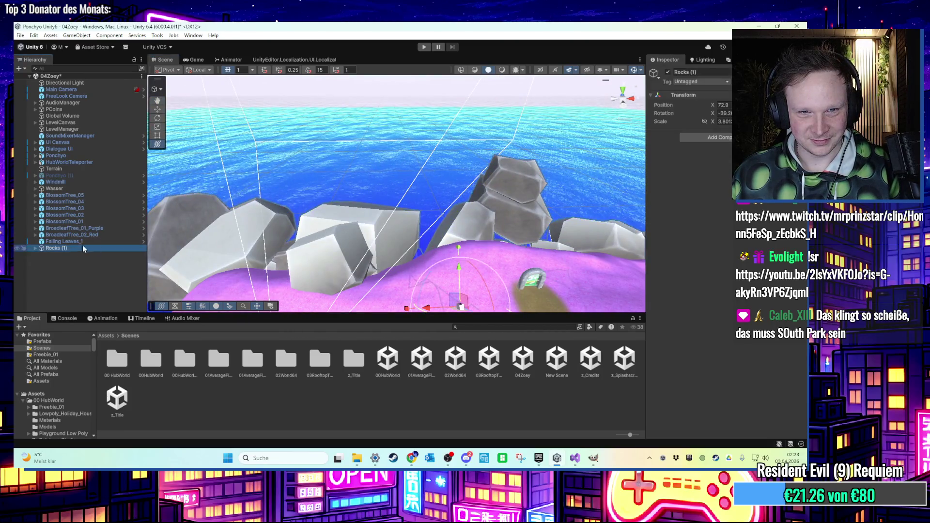
{"action": "double_click", "coordinate": [79, 248]}
{"action": "mouse_move", "coordinate": [426, 261]}
{"action": "left_mouse_down"}
{"action": "mouse_move", "coordinate": [424, 293]}
{"action": "mouse_move", "coordinate": [415, 281]}
{"action": "mouse_move", "coordinate": [437, 278]}
{"action": "mouse_move", "coordinate": [448, 294]}
{"action": "mouse_move", "coordinate": [430, 245]}
{"action": "mouse_move", "coordinate": [386, 270]}
{"action": "mouse_move", "coordinate": [410, 256]}
{"action": "mouse_move", "coordinate": [454, 254]}
{"action": "mouse_move", "coordinate": [467, 269]}
{"action": "mouse_move", "coordinate": [525, 220]}
{"action": "mouse_move", "coordinate": [313, 244]}
{"action": "mouse_move", "coordinate": [297, 257]}
{"action": "left_mouse_up"}
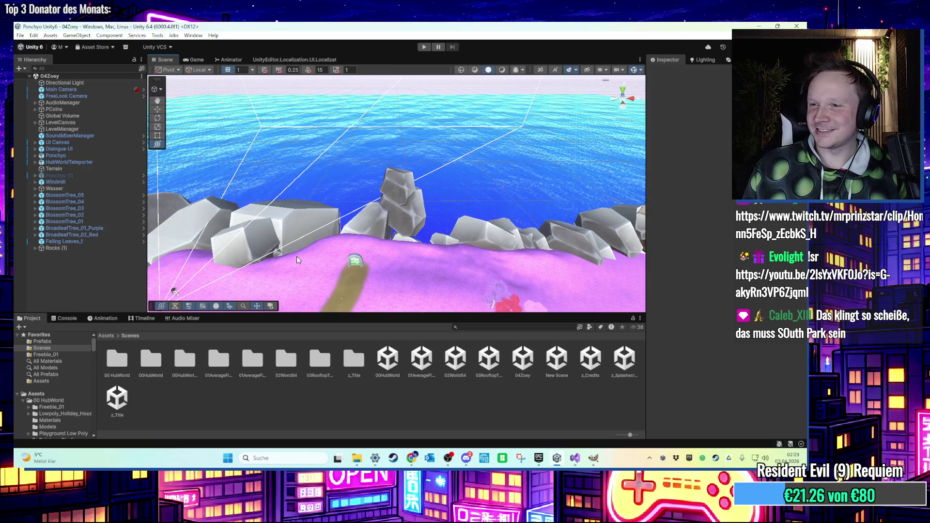
{"action": "mouse_move", "coordinate": [297, 260]}
{"action": "left_mouse_down"}
{"action": "mouse_move", "coordinate": [346, 238]}
{"action": "mouse_move", "coordinate": [319, 208]}
{"action": "mouse_move", "coordinate": [373, 242]}
{"action": "mouse_move", "coordinate": [424, 253]}
{"action": "mouse_move", "coordinate": [514, 251]}
{"action": "left_mouse_up"}
- Reposition rock_1 (18) and rock_1 (2) near the windmill
{"action": "left_click", "coordinate": [379, 254]}
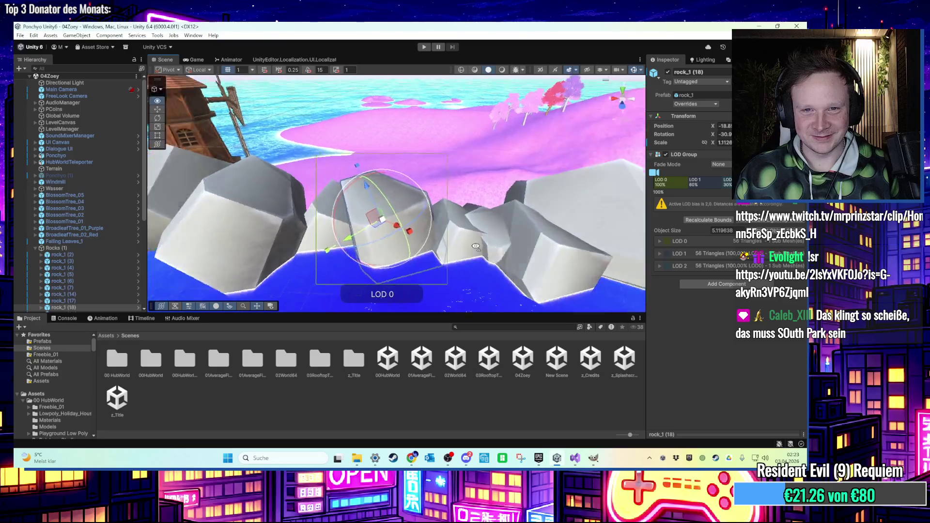
{"action": "mouse_move", "coordinate": [423, 244]}
{"action": "left_mouse_down"}
{"action": "mouse_move", "coordinate": [413, 241]}
{"action": "mouse_move", "coordinate": [432, 247]}
{"action": "mouse_move", "coordinate": [427, 241]}
{"action": "mouse_move", "coordinate": [405, 262]}
{"action": "mouse_move", "coordinate": [477, 251]}
{"action": "left_mouse_up"}
{"action": "left_click", "coordinate": [386, 229]}
{"action": "mouse_move", "coordinate": [386, 229]}
{"action": "left_mouse_down"}
{"action": "mouse_move", "coordinate": [396, 260]}
{"action": "mouse_move", "coordinate": [424, 284]}
{"action": "mouse_move", "coordinate": [415, 250]}
{"action": "left_mouse_up"}
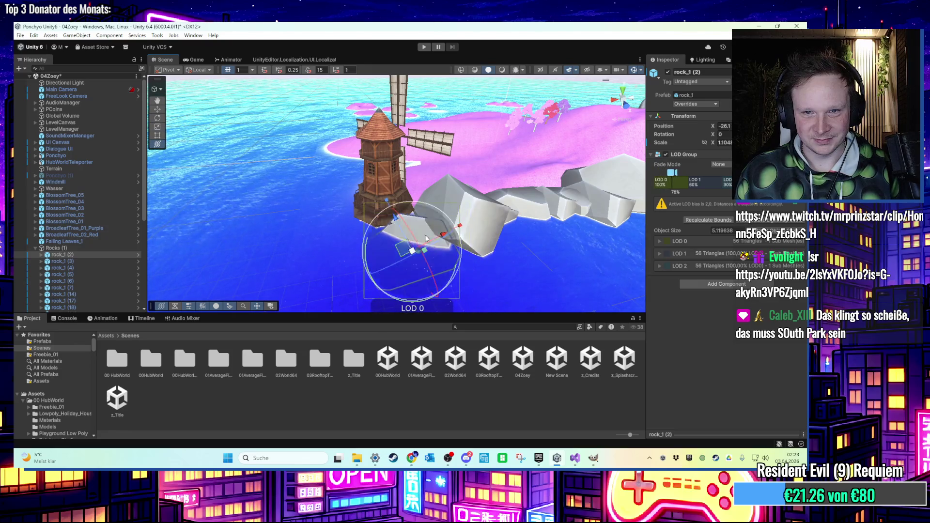
{"action": "left_click", "coordinate": [470, 222]}
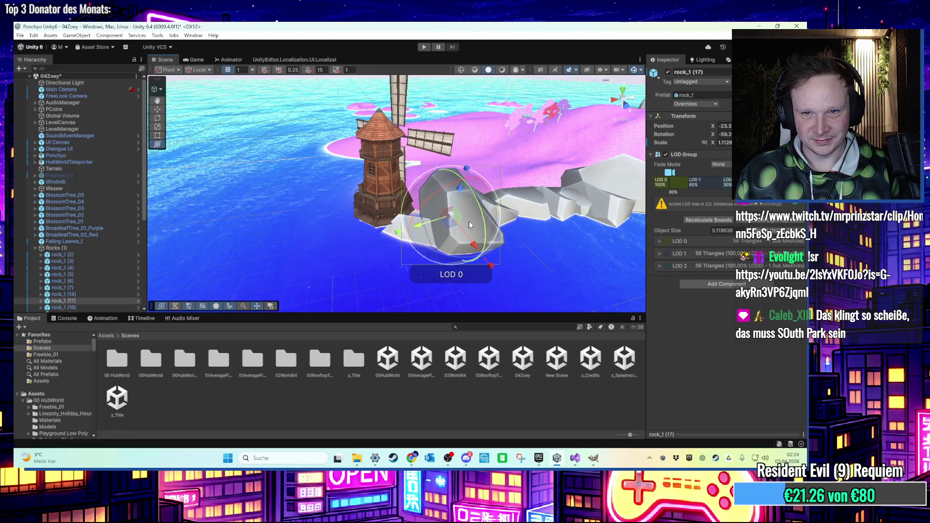
{"action": "mouse_move", "coordinate": [460, 208]}
{"action": "left_mouse_down"}
{"action": "mouse_move", "coordinate": [361, 231]}
{"action": "mouse_move", "coordinate": [385, 251]}
{"action": "mouse_move", "coordinate": [381, 226]}
{"action": "mouse_move", "coordinate": [414, 269]}
{"action": "mouse_move", "coordinate": [442, 165]}
{"action": "mouse_move", "coordinate": [450, 181]}
{"action": "mouse_move", "coordinate": [472, 184]}
{"action": "mouse_move", "coordinate": [460, 196]}
{"action": "left_mouse_up"}
- Frame rock_1 (20) and move it into a better-fitting position
{"action": "left_click", "coordinate": [378, 246]}
{"action": "left_click", "coordinate": [459, 195]}
{"action": "key", "text": "f"}
{"action": "left_click_drag", "start_coordinate": [386, 214], "coordinate": [469, 271]}
{"action": "key", "text": "f"}
{"action": "mouse_move", "coordinate": [400, 223]}
{"action": "left_mouse_down"}
{"action": "mouse_move", "coordinate": [437, 225]}
{"action": "mouse_move", "coordinate": [390, 255]}
{"action": "mouse_move", "coordinate": [482, 260]}
{"action": "mouse_move", "coordinate": [406, 196]}
{"action": "mouse_move", "coordinate": [400, 223]}
{"action": "left_mouse_up"}
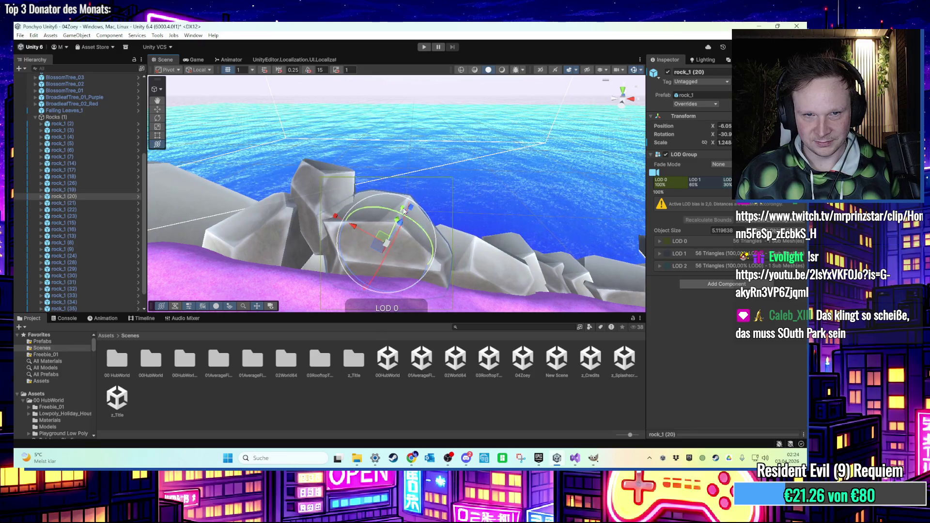
- Nudge rock_1 (19) into place with the combined move/rotate tool
{"action": "left_click", "coordinate": [387, 143]}
{"action": "mouse_move", "coordinate": [388, 144]}
{"action": "left_mouse_down"}
{"action": "mouse_move", "coordinate": [423, 148]}
{"action": "mouse_move", "coordinate": [411, 179]}
{"action": "mouse_move", "coordinate": [368, 173]}
{"action": "mouse_move", "coordinate": [330, 210]}
{"action": "mouse_move", "coordinate": [456, 202]}
{"action": "mouse_move", "coordinate": [420, 224]}
{"action": "left_mouse_up"}
{"action": "left_click", "coordinate": [456, 202]}
{"action": "key", "text": "y"}
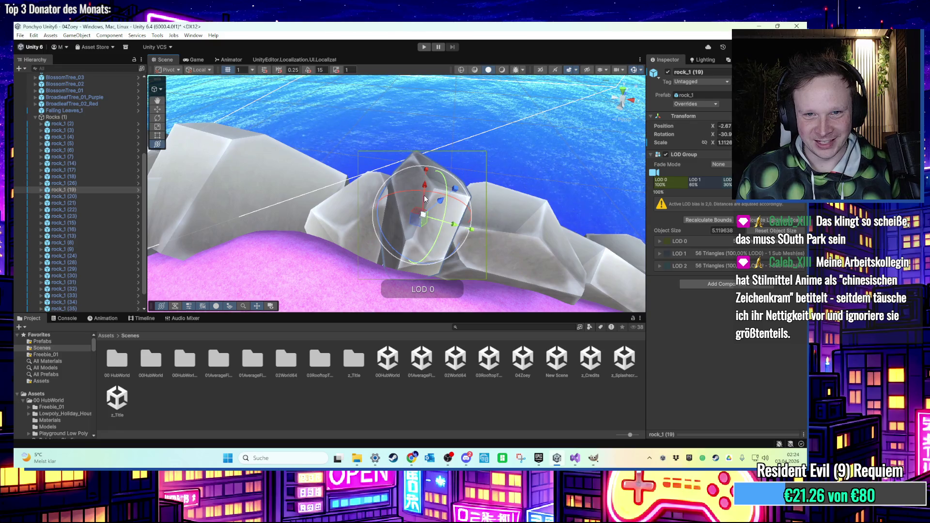
{"action": "mouse_move", "coordinate": [427, 187]}
{"action": "left_mouse_down"}
{"action": "mouse_move", "coordinate": [475, 244]}
{"action": "mouse_move", "coordinate": [434, 110]}
{"action": "mouse_move", "coordinate": [446, 134]}
{"action": "mouse_move", "coordinate": [445, 190]}
{"action": "mouse_move", "coordinate": [364, 169]}
{"action": "mouse_move", "coordinate": [356, 132]}
{"action": "mouse_move", "coordinate": [578, 142]}
{"action": "mouse_move", "coordinate": [466, 153]}
{"action": "mouse_move", "coordinate": [384, 211]}
{"action": "mouse_move", "coordinate": [404, 204]}
{"action": "mouse_move", "coordinate": [361, 207]}
{"action": "left_mouse_up"}
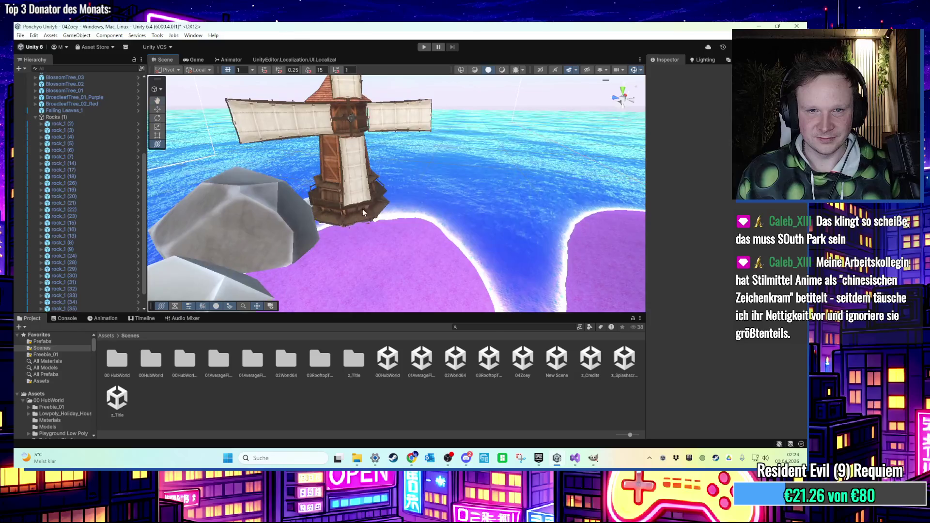
- Select the windmill and shift it slightly along the shore
{"action": "left_click", "coordinate": [365, 215]}
{"action": "mouse_move", "coordinate": [352, 246]}
{"action": "left_mouse_down"}
{"action": "mouse_move", "coordinate": [399, 235]}
{"action": "mouse_move", "coordinate": [392, 193]}
{"action": "left_mouse_up"}
{"action": "scroll", "coordinate": [390, 193], "scroll_direction": "up", "scroll_amount": 5}
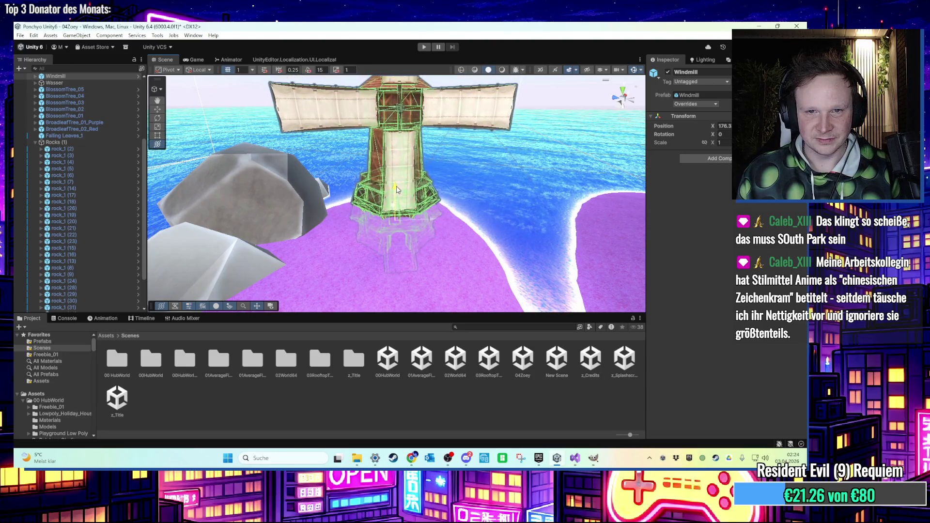
{"action": "left_click", "coordinate": [321, 208]}
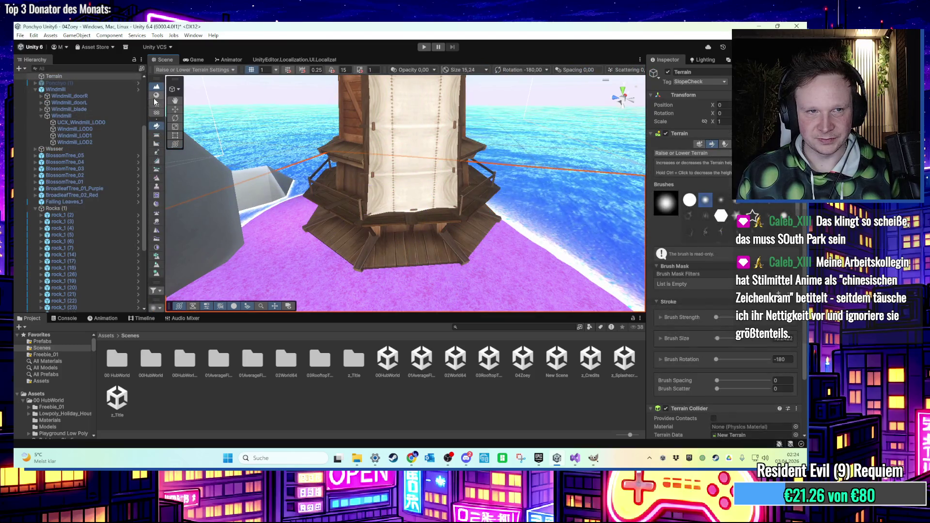
{"action": "left_click", "coordinate": [341, 178]}
{"action": "scroll", "coordinate": [341, 178], "scroll_direction": "up", "scroll_amount": 3}
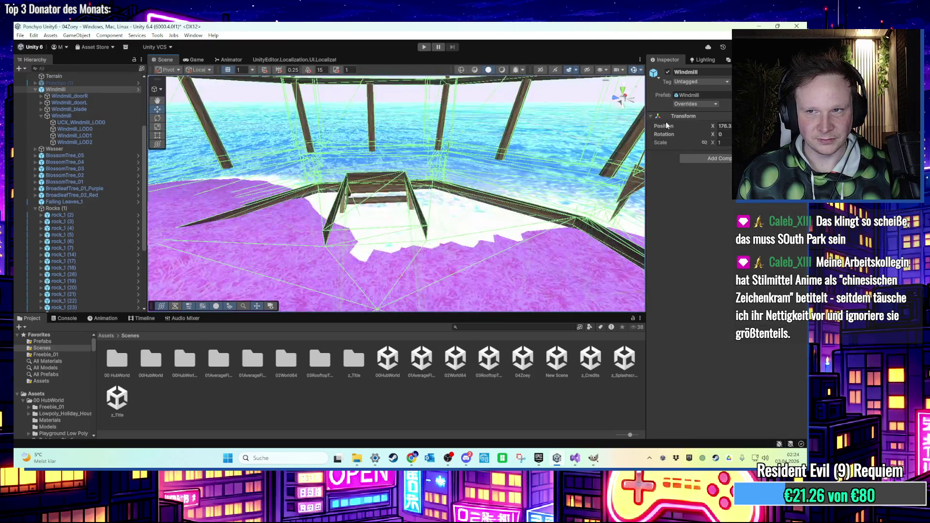
{"action": "scroll", "coordinate": [212, 189], "scroll_direction": "down", "scroll_amount": 2}
- Delete the Windmill_doorR and Windmill_doorL pieces and frame the whole windmill
{"action": "double_click", "coordinate": [83, 96]}
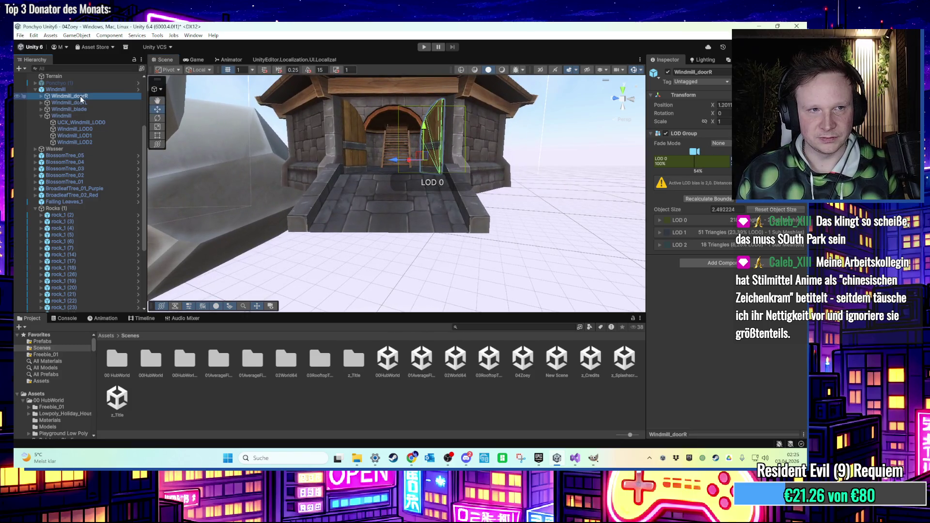
{"action": "key", "text": "Delete"}
{"action": "left_click", "coordinate": [80, 96]}
{"action": "key", "text": "Delete"}
{"action": "left_click", "coordinate": [80, 97]}
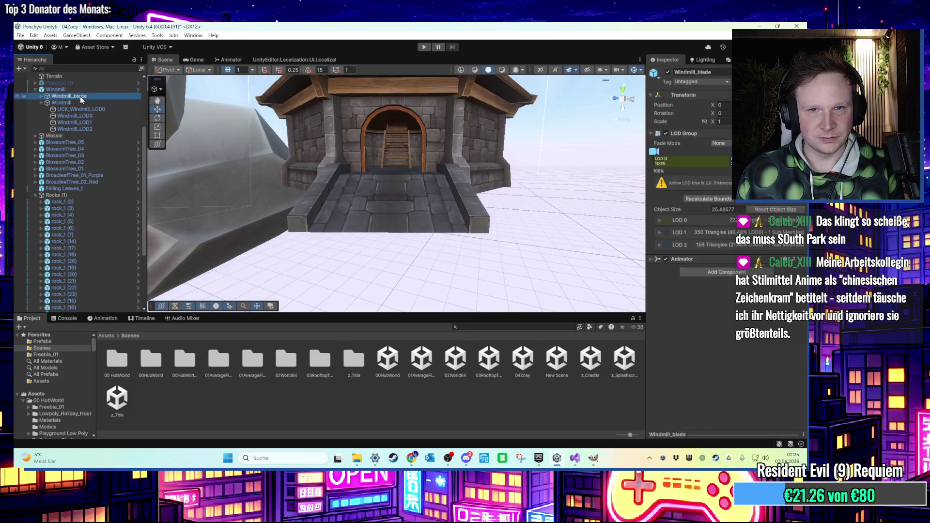
{"action": "double_click", "coordinate": [78, 103]}
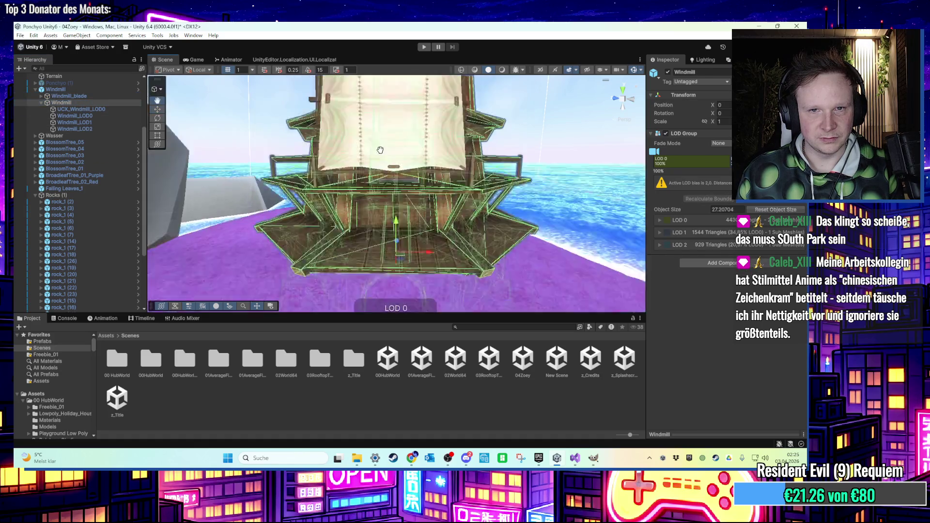
- Look up inside the windmill at its stairs and ceiling
{"action": "left_click", "coordinate": [75, 100]}
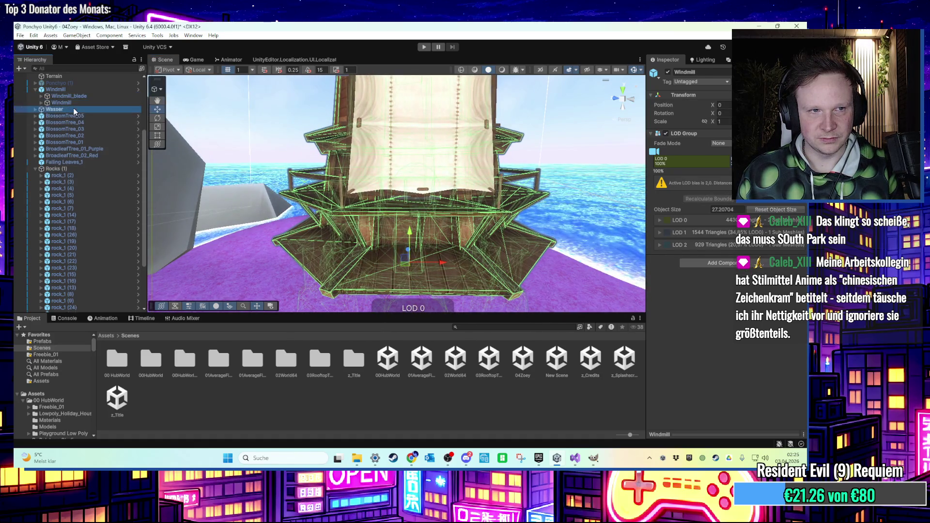
{"action": "scroll", "coordinate": [331, 173], "scroll_direction": "down", "scroll_amount": 5}
{"action": "scroll", "coordinate": [329, 194], "scroll_direction": "up", "scroll_amount": 10}
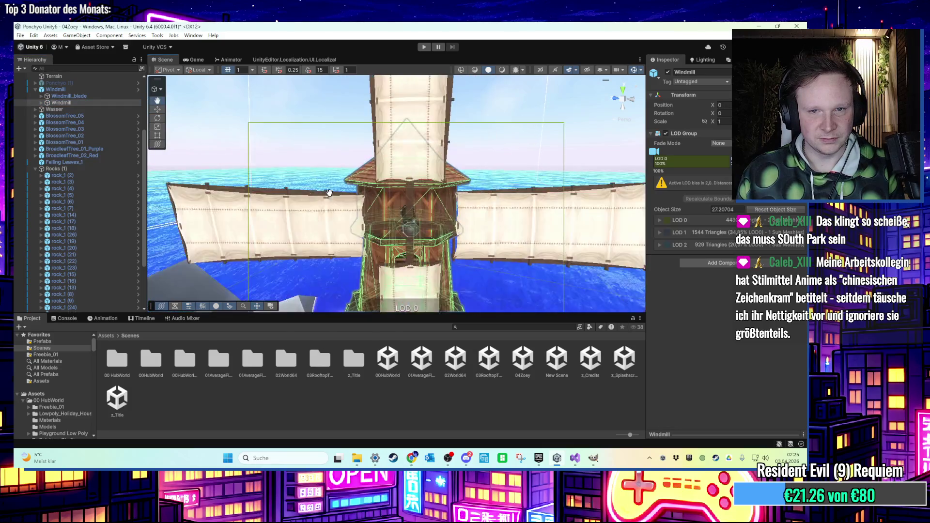
{"action": "scroll", "coordinate": [330, 197], "scroll_direction": "down", "scroll_amount": 5}
{"action": "scroll", "coordinate": [388, 265], "scroll_direction": "up", "scroll_amount": 8}
{"action": "scroll", "coordinate": [388, 265], "scroll_direction": "up", "scroll_amount": 10}
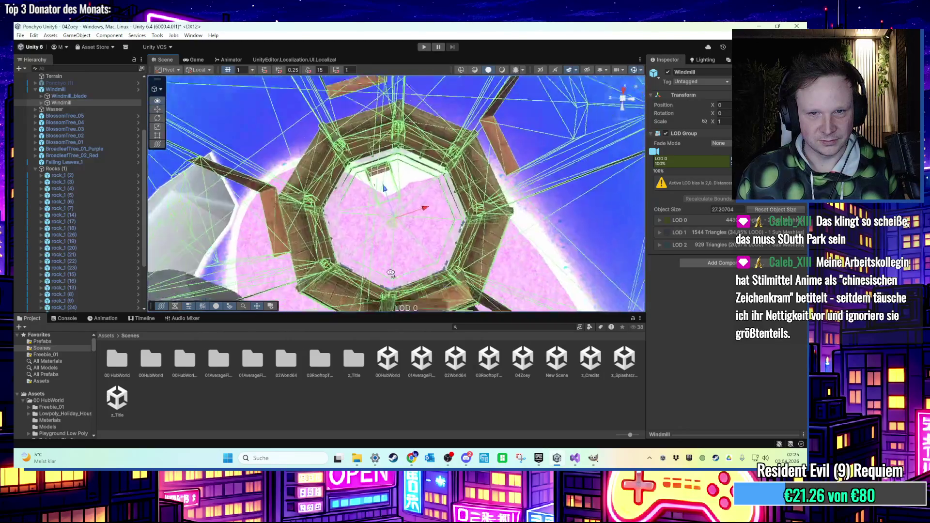
{"action": "mouse_move", "coordinate": [401, 266]}
{"action": "left_mouse_down"}
{"action": "mouse_move", "coordinate": [373, 125]}
{"action": "mouse_move", "coordinate": [342, 184]}
{"action": "mouse_move", "coordinate": [367, 187]}
{"action": "left_mouse_up"}
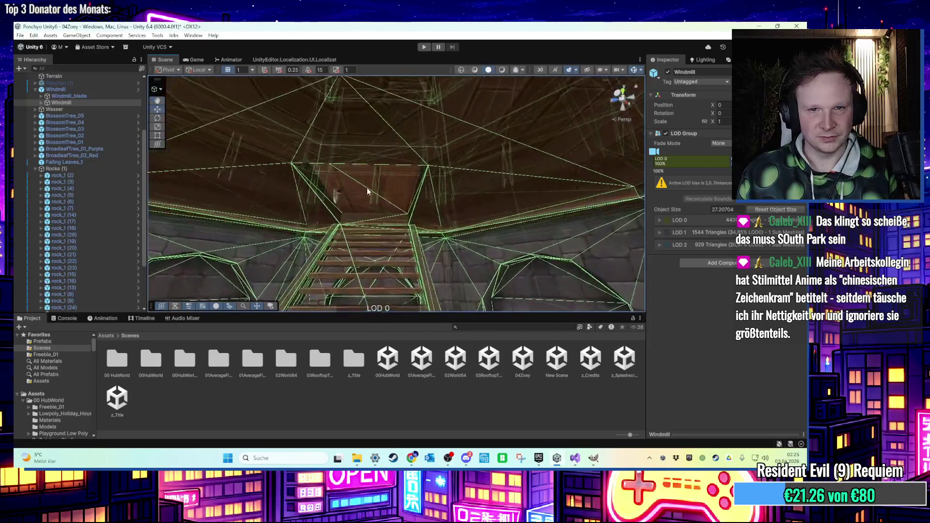
- Set the Windmill's LOD Group so LOD 1 takes over at 67%
{"action": "left_click", "coordinate": [367, 188]}
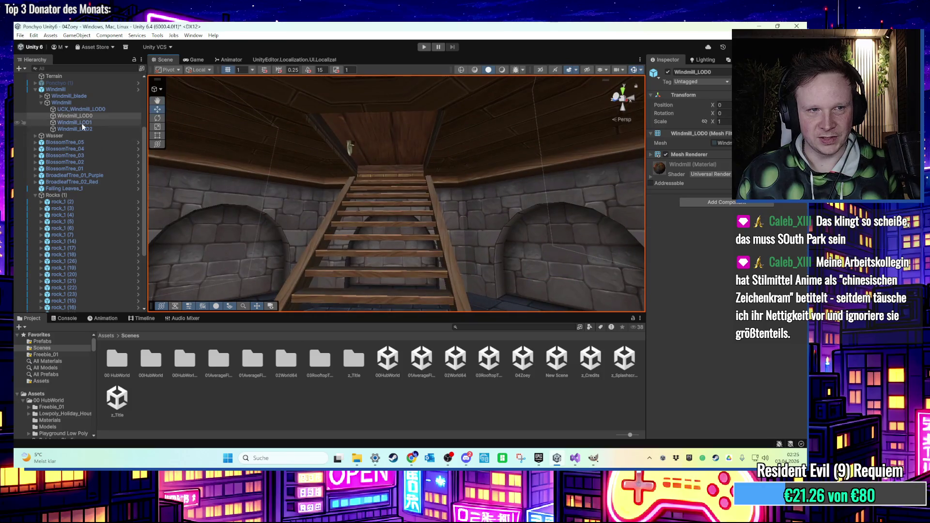
{"action": "left_click", "coordinate": [62, 102]}
{"action": "key", "text": "Left"}
{"action": "key", "text": "Right"}
{"action": "key", "text": "Left"}
{"action": "left_click_drag", "start_coordinate": [727, 163], "coordinate": [681, 163]}
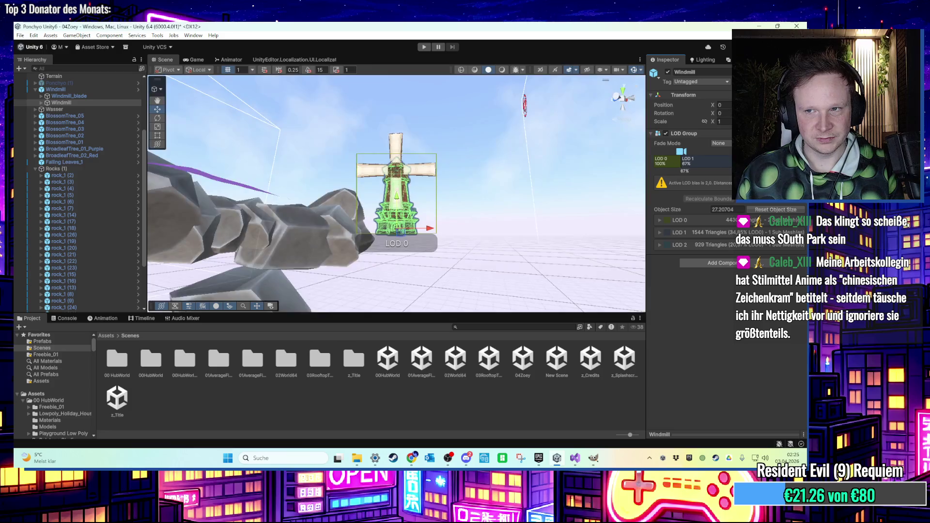
- View the windmill from across the sea and browse its Hierarchy children
{"action": "mouse_move", "coordinate": [503, 147]}
{"action": "left_mouse_down"}
{"action": "mouse_move", "coordinate": [449, 226]}
{"action": "mouse_move", "coordinate": [489, 227]}
{"action": "mouse_move", "coordinate": [436, 230]}
{"action": "left_mouse_up"}
{"action": "left_click", "coordinate": [75, 88]}
{"action": "key", "text": "Left"}
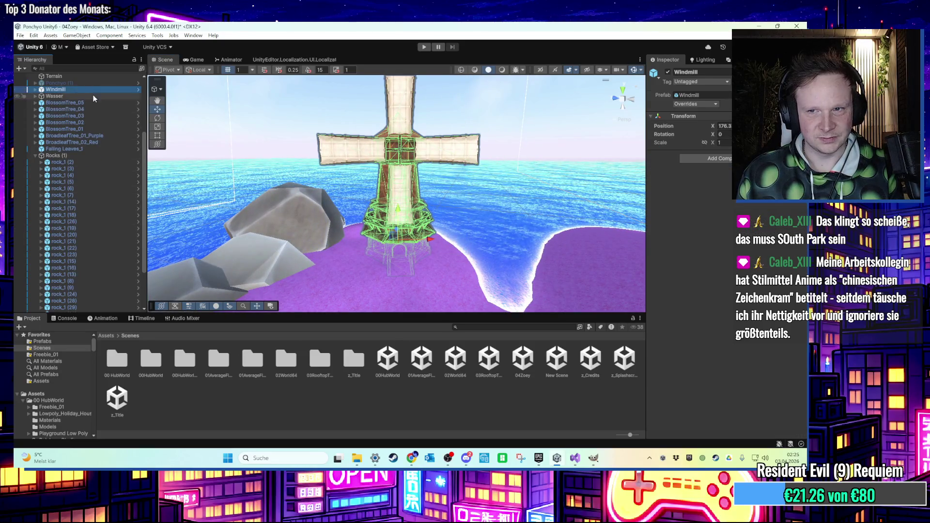
{"action": "left_click", "coordinate": [90, 97]}
{"action": "key", "text": "Up"}
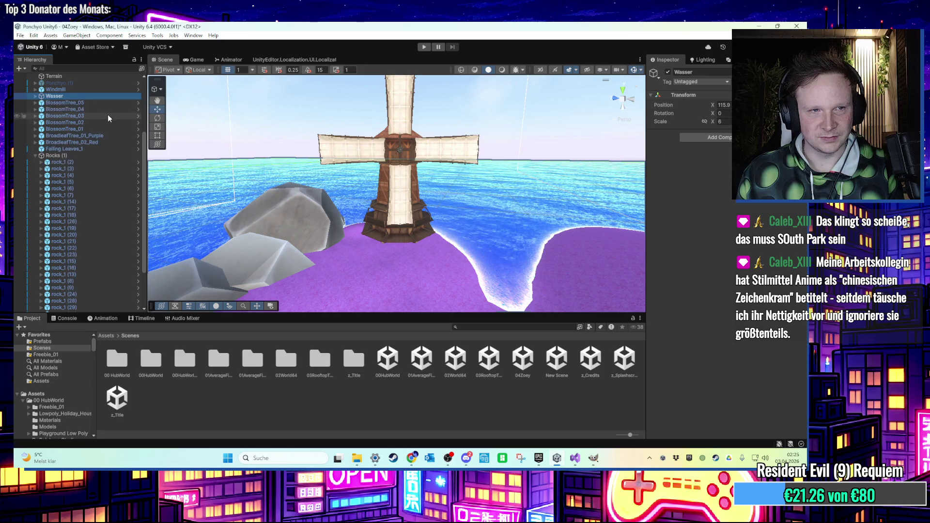
- Set the Windmill_blade animation state's speed to 3 in the Animator
{"action": "key", "text": "Right"}
{"action": "key", "text": "Down"}
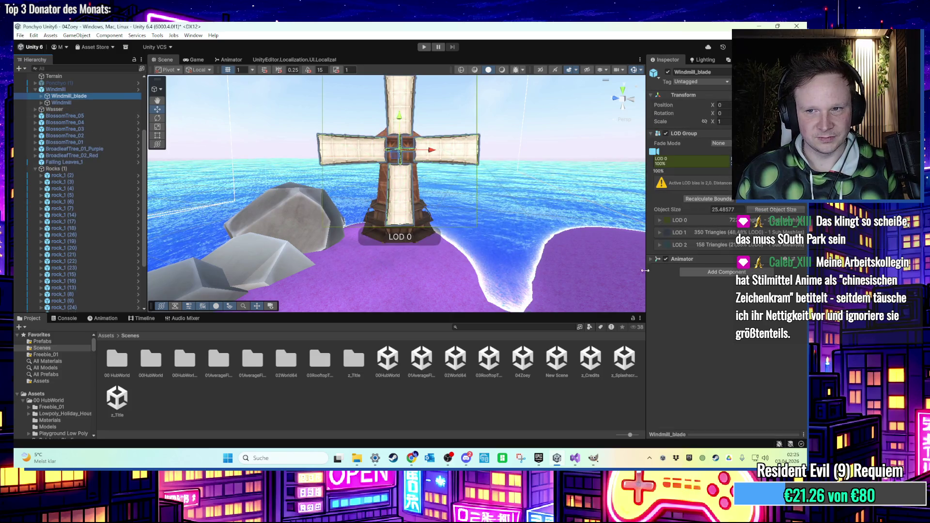
{"action": "left_click", "coordinate": [651, 259]}
{"action": "left_click", "coordinate": [731, 269]}
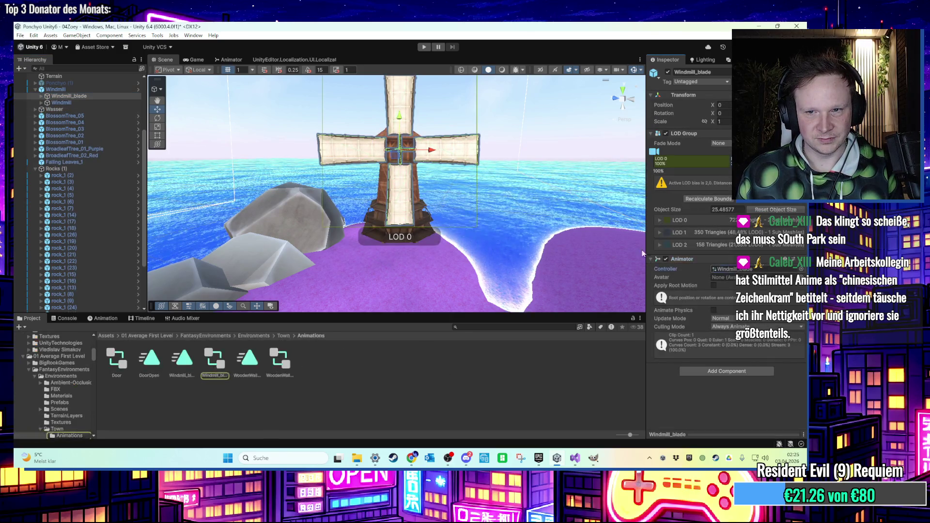
{"action": "left_click", "coordinate": [222, 366]}
{"action": "left_click", "coordinate": [225, 61]}
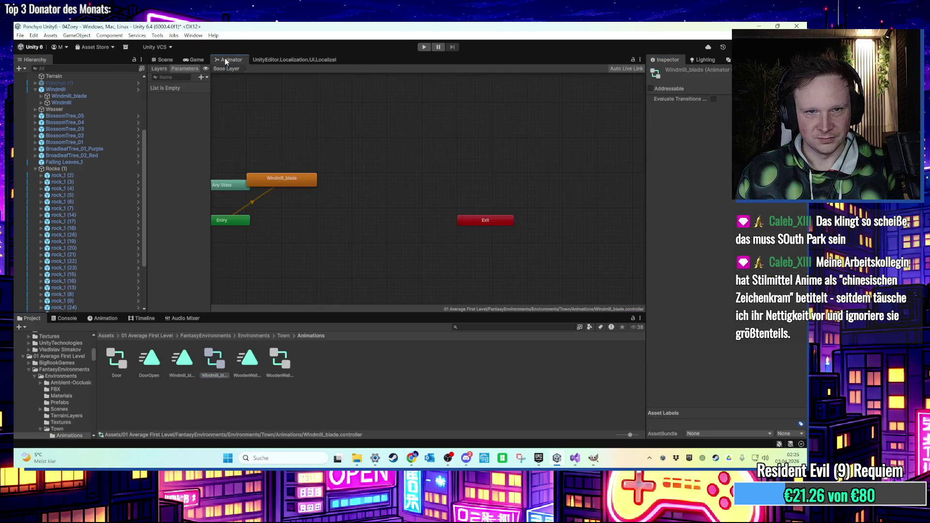
{"action": "left_click", "coordinate": [285, 177]}
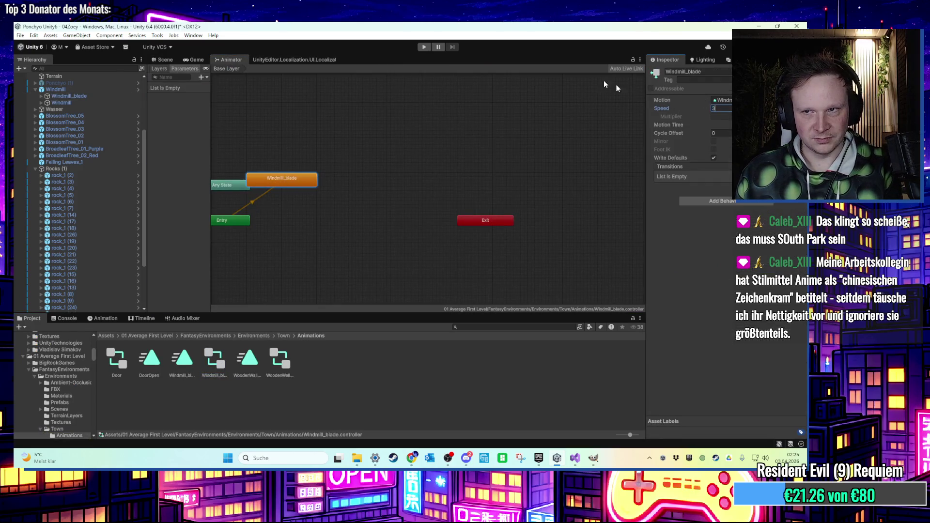
- Playtest the level, walking the character around, then return to the Scene view
{"action": "left_click", "coordinate": [423, 46]}
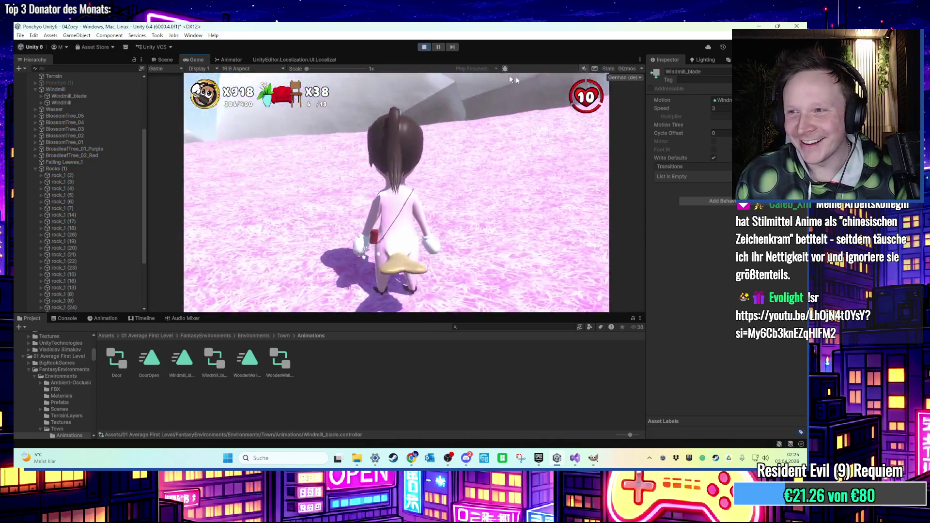
{"action": "key", "text": "d"}
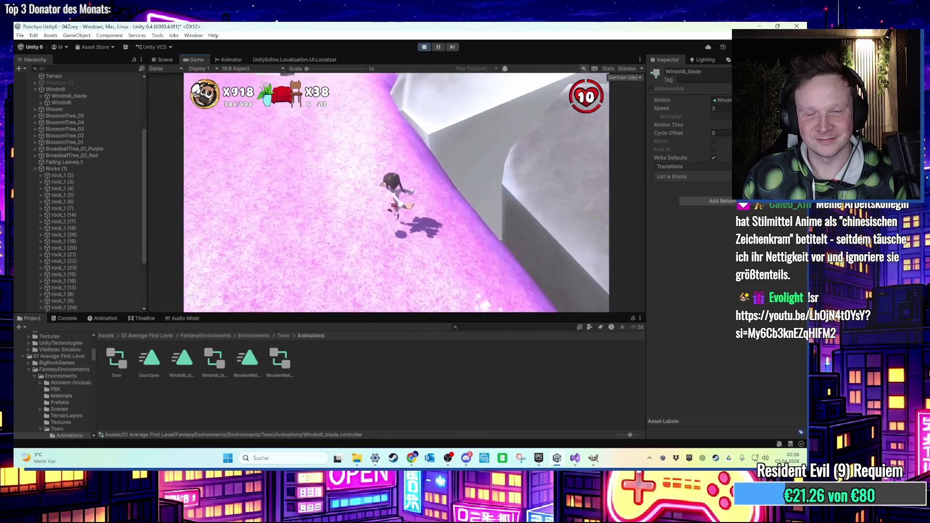
{"action": "key", "text": "super"}
{"action": "key", "text": "super"}
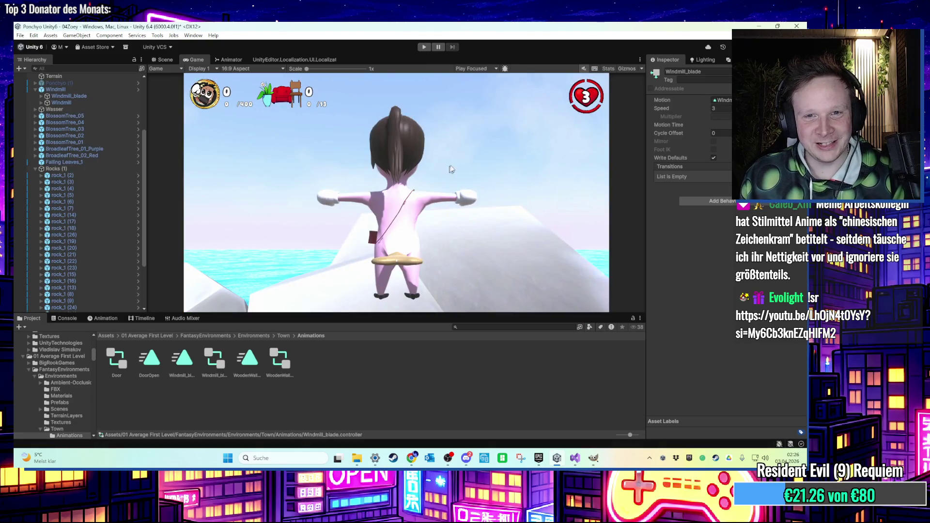
{"action": "left_click", "coordinate": [165, 59]}
{"action": "scroll", "coordinate": [413, 201], "scroll_direction": "up", "scroll_amount": 5}
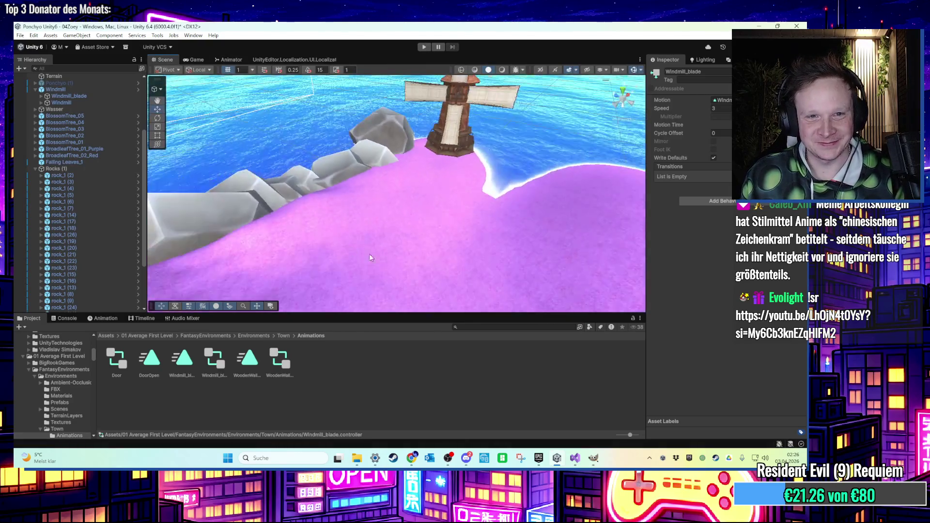
- Create an empty Levelbegrenzung object holding a child Cube
{"action": "left_click", "coordinate": [36, 169]}
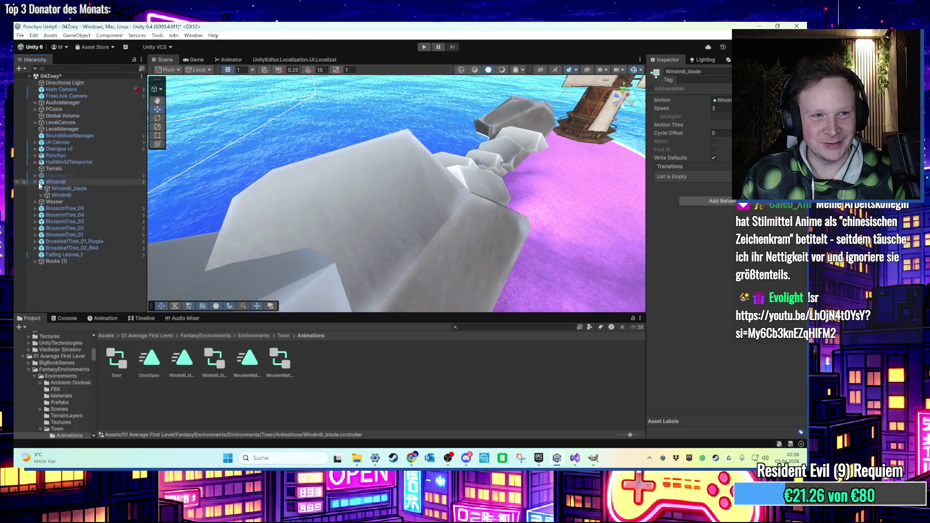
{"action": "left_click", "coordinate": [53, 291]}
{"action": "right_click", "coordinate": [52, 290]}
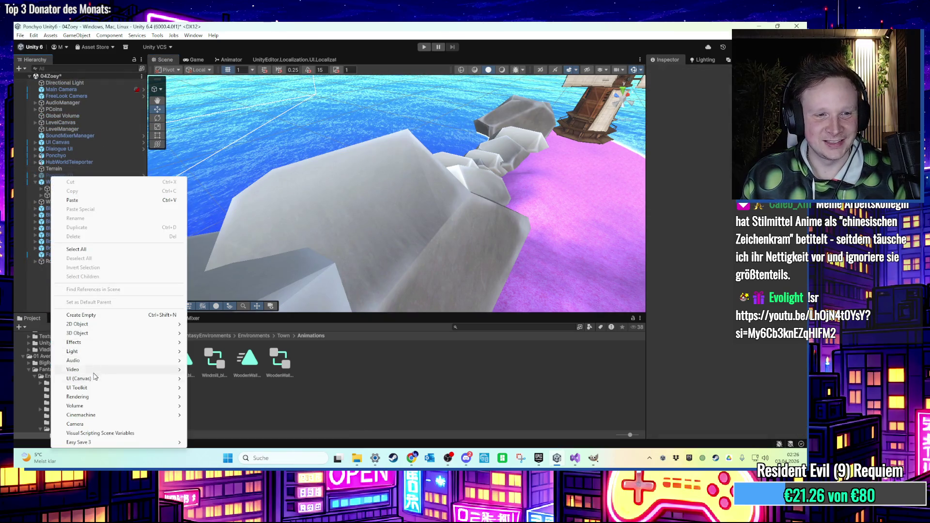
{"action": "left_click", "coordinate": [119, 315]}
{"action": "type", "text": "Levelbegrenzu"}
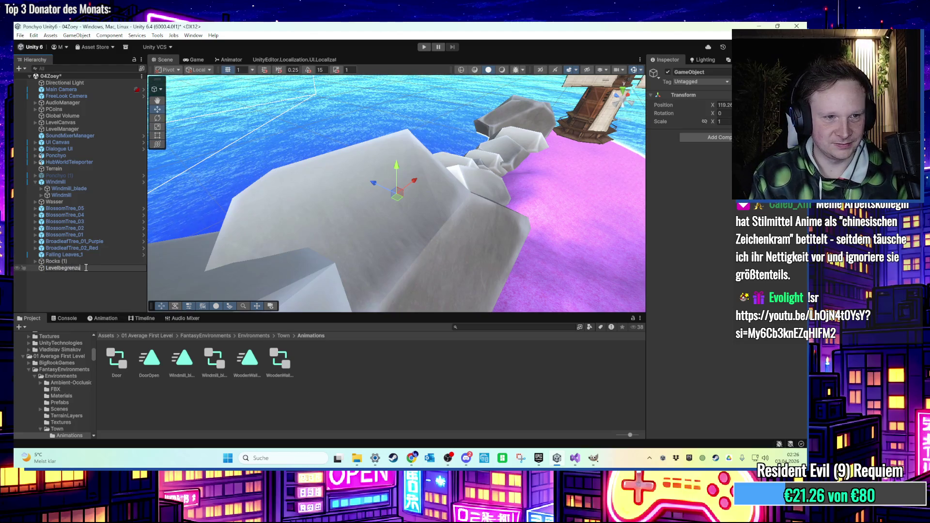
{"action": "right_click", "coordinate": [85, 271]}
{"action": "mouse_move", "coordinate": [160, 285]}
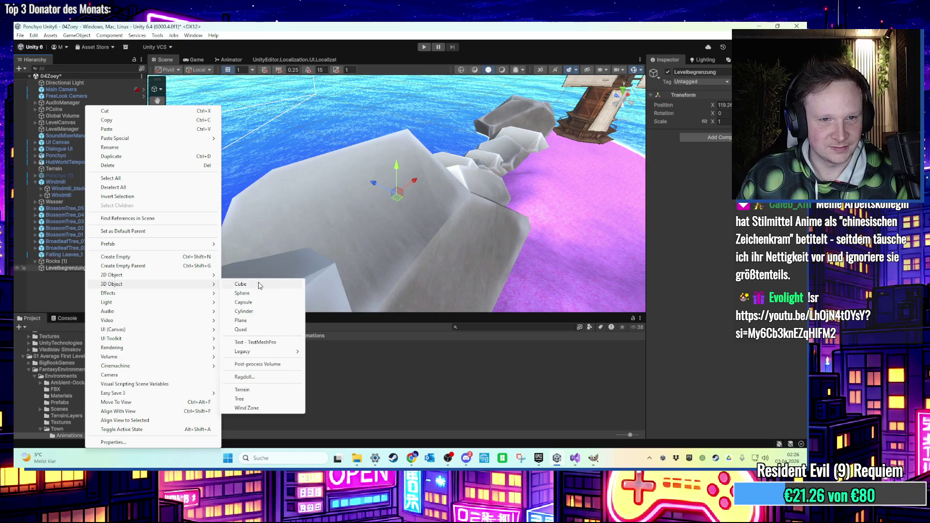
{"action": "left_click", "coordinate": [262, 285]}
{"action": "key", "text": "Return"}
- Stretch the Cube into a long flat boundary slab along X and shift it into place
{"action": "scroll", "coordinate": [398, 203], "scroll_direction": "down", "scroll_amount": 10}
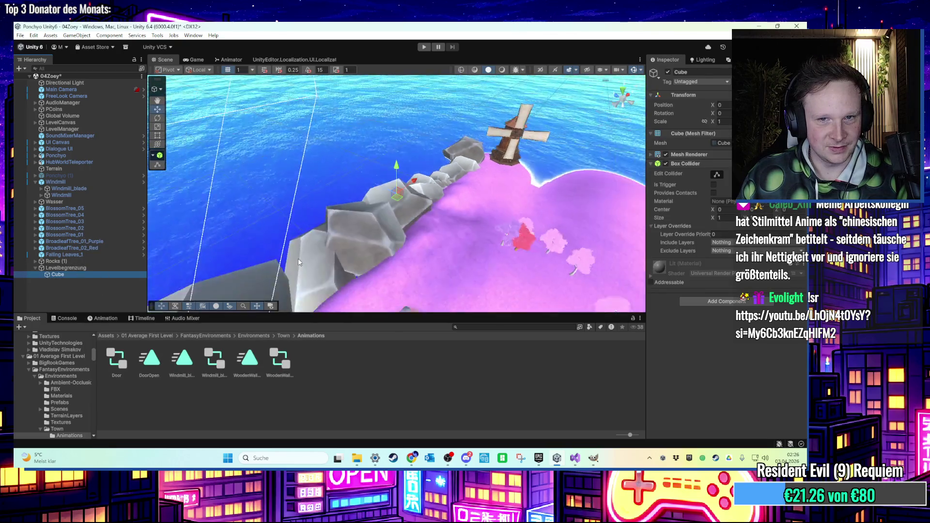
{"action": "left_click_drag", "start_coordinate": [475, 205], "coordinate": [383, 203]}
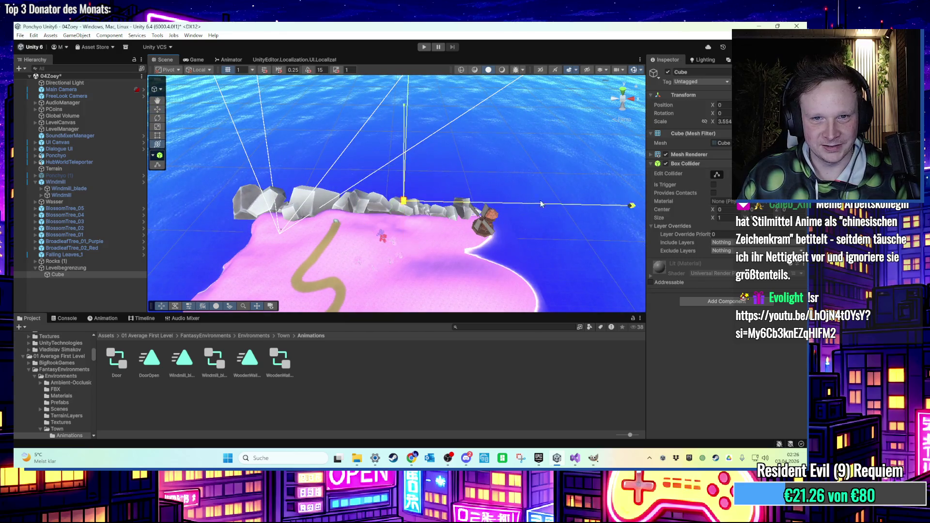
{"action": "scroll", "coordinate": [436, 205], "scroll_direction": "up", "scroll_amount": 2}
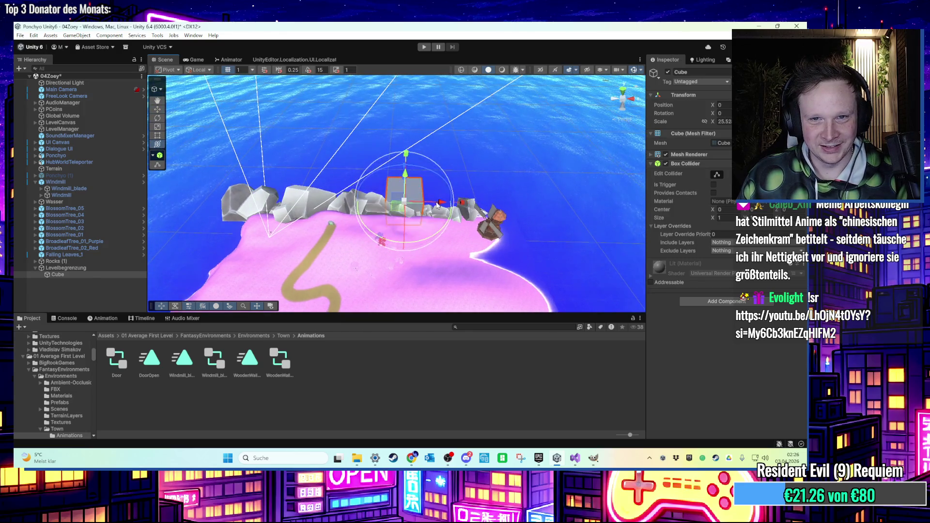
{"action": "left_click_drag", "start_coordinate": [405, 180], "coordinate": [49, 212]}
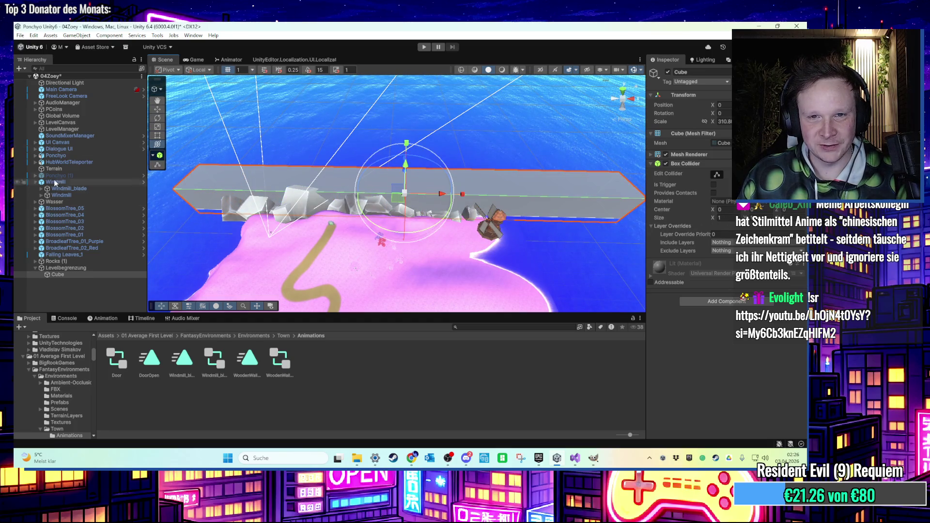
{"action": "left_click_drag", "start_coordinate": [407, 160], "coordinate": [382, 210]}
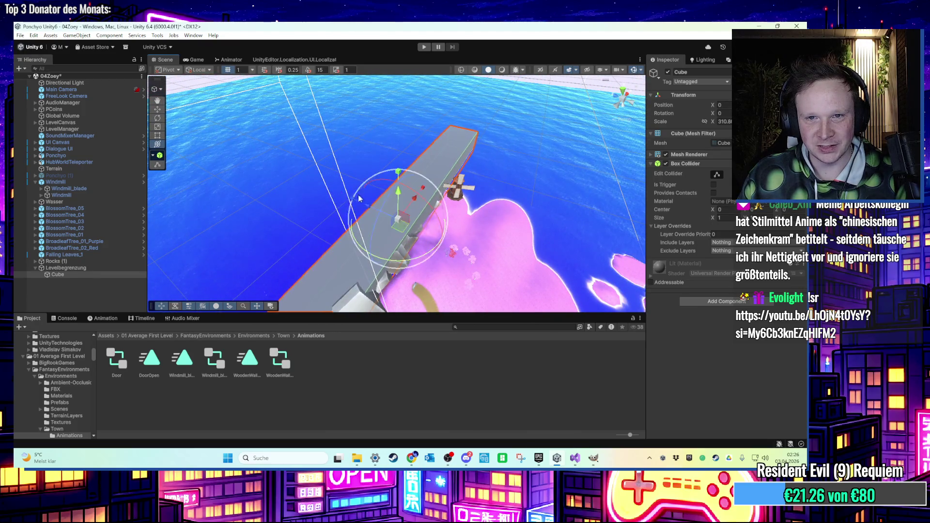
{"action": "scroll", "coordinate": [368, 242], "scroll_direction": "up", "scroll_amount": 5}
{"action": "mouse_move", "coordinate": [416, 271]}
{"action": "left_mouse_down"}
{"action": "mouse_move", "coordinate": [329, 162]}
{"action": "mouse_move", "coordinate": [401, 248]}
{"action": "mouse_move", "coordinate": [385, 244]}
{"action": "mouse_move", "coordinate": [376, 255]}
{"action": "mouse_move", "coordinate": [388, 245]}
{"action": "left_mouse_up"}
{"action": "key", "text": "y"}
{"action": "mouse_move", "coordinate": [320, 242]}
{"action": "left_mouse_down"}
{"action": "mouse_move", "coordinate": [309, 242]}
{"action": "mouse_move", "coordinate": [310, 259]}
{"action": "mouse_move", "coordinate": [450, 193]}
{"action": "mouse_move", "coordinate": [426, 163]}
{"action": "mouse_move", "coordinate": [477, 171]}
{"action": "mouse_move", "coordinate": [389, 201]}
{"action": "mouse_move", "coordinate": [392, 213]}
{"action": "left_mouse_up"}
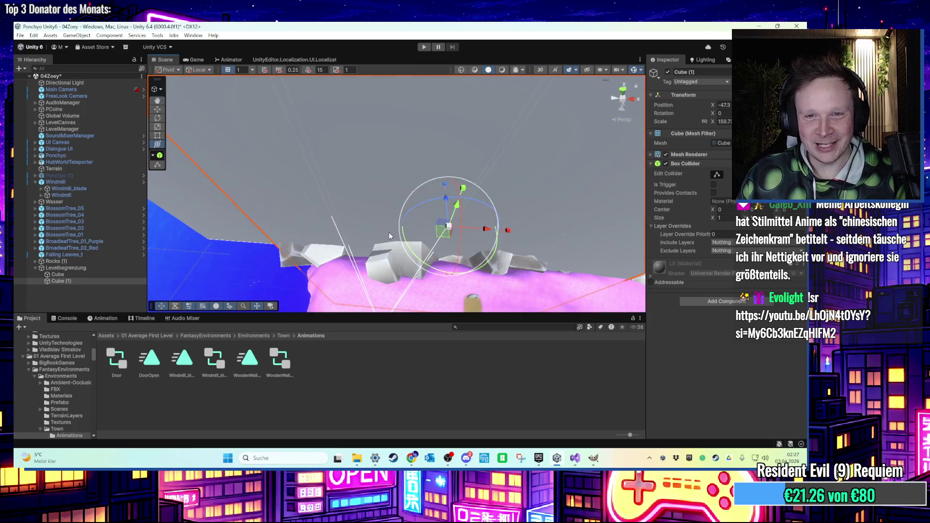
- Nudge Cube (1) sideways along the ground and frame it
{"action": "left_click_drag", "start_coordinate": [406, 235], "coordinate": [401, 232]}
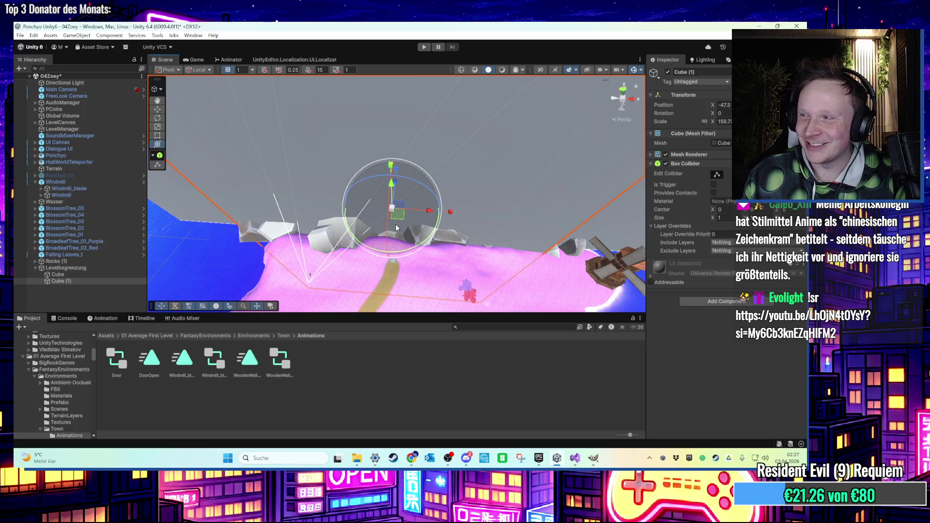
{"action": "mouse_move", "coordinate": [398, 219]}
{"action": "left_mouse_down"}
{"action": "mouse_move", "coordinate": [405, 232]}
{"action": "mouse_move", "coordinate": [407, 223]}
{"action": "left_mouse_up"}
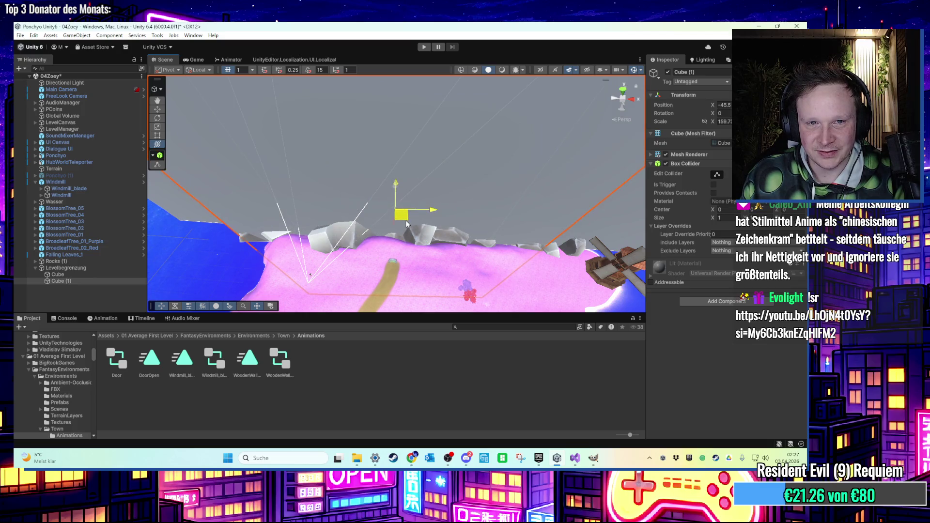
{"action": "key", "text": "f"}
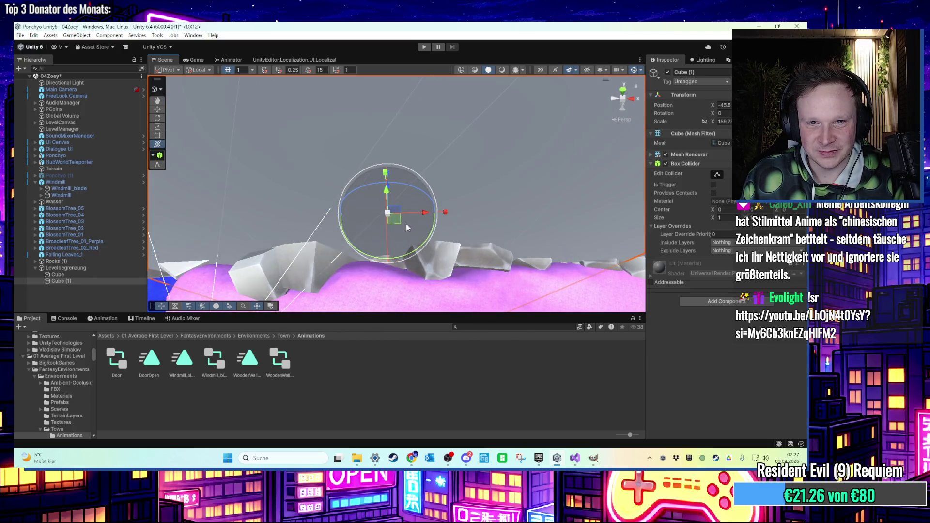
- Duplicate it as Cube (2), shorten it along X, and place it along the rocky edge
{"action": "key", "text": "ctrl+d"}
{"action": "mouse_move", "coordinate": [401, 230]}
{"action": "left_mouse_down"}
{"action": "mouse_move", "coordinate": [407, 224]}
{"action": "mouse_move", "coordinate": [396, 219]}
{"action": "mouse_move", "coordinate": [450, 219]}
{"action": "mouse_move", "coordinate": [428, 219]}
{"action": "mouse_move", "coordinate": [442, 187]}
{"action": "mouse_move", "coordinate": [390, 192]}
{"action": "mouse_move", "coordinate": [384, 216]}
{"action": "mouse_move", "coordinate": [342, 192]}
{"action": "mouse_move", "coordinate": [372, 200]}
{"action": "left_mouse_up"}
{"action": "key", "text": "r"}
{"action": "mouse_move", "coordinate": [312, 207]}
{"action": "left_mouse_down"}
{"action": "mouse_move", "coordinate": [292, 190]}
{"action": "mouse_move", "coordinate": [284, 201]}
{"action": "mouse_move", "coordinate": [348, 205]}
{"action": "mouse_move", "coordinate": [393, 193]}
{"action": "left_mouse_up"}
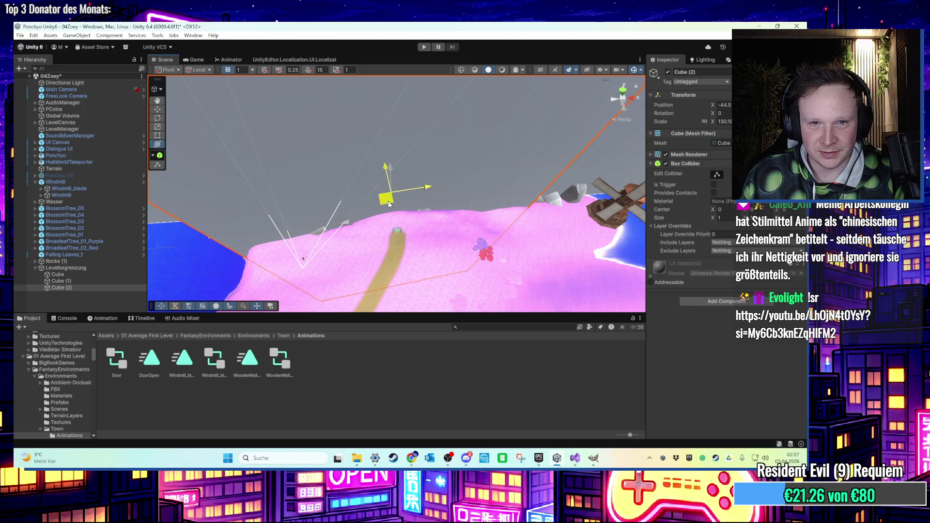
{"action": "mouse_move", "coordinate": [386, 201]}
{"action": "left_mouse_down"}
{"action": "mouse_move", "coordinate": [413, 256]}
{"action": "mouse_move", "coordinate": [385, 190]}
{"action": "left_mouse_up"}
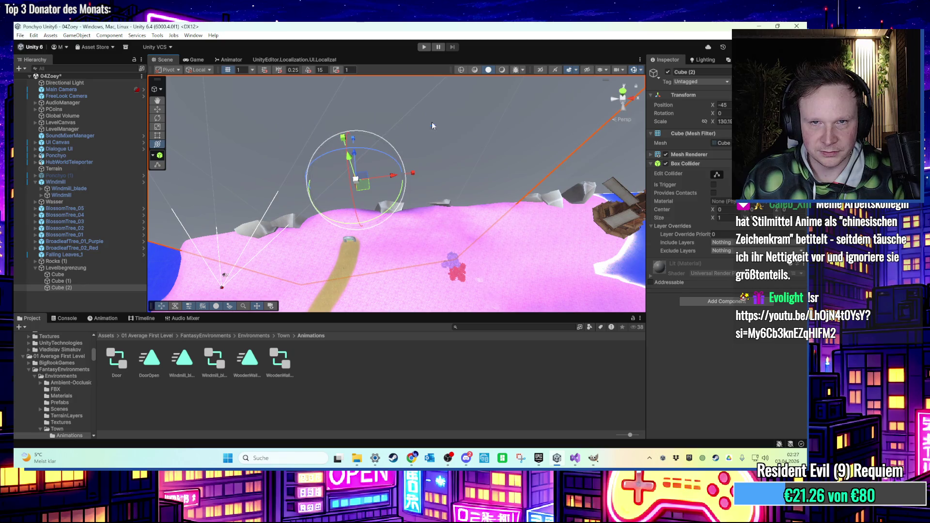
{"action": "left_click", "coordinate": [66, 274], "text": "shift"}
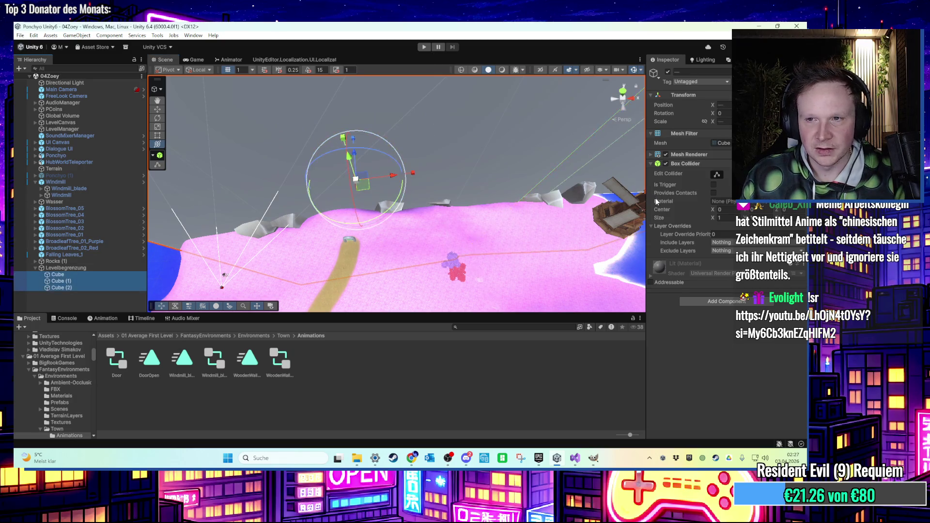
- Turn off the Mesh Renderer on Cube through Cube (2), then run and stop a playtest
{"action": "left_click", "coordinate": [652, 155]}
{"action": "left_click", "coordinate": [666, 154]}
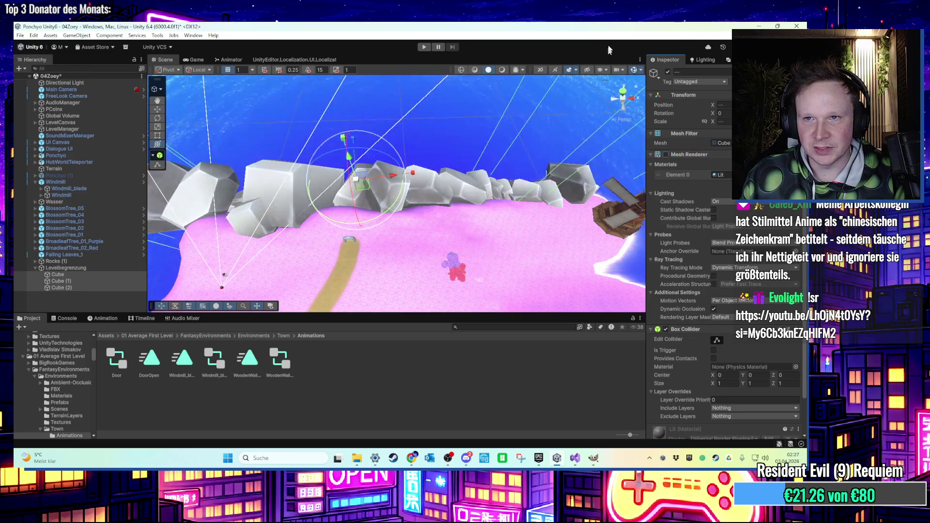
{"action": "left_click", "coordinate": [424, 47]}
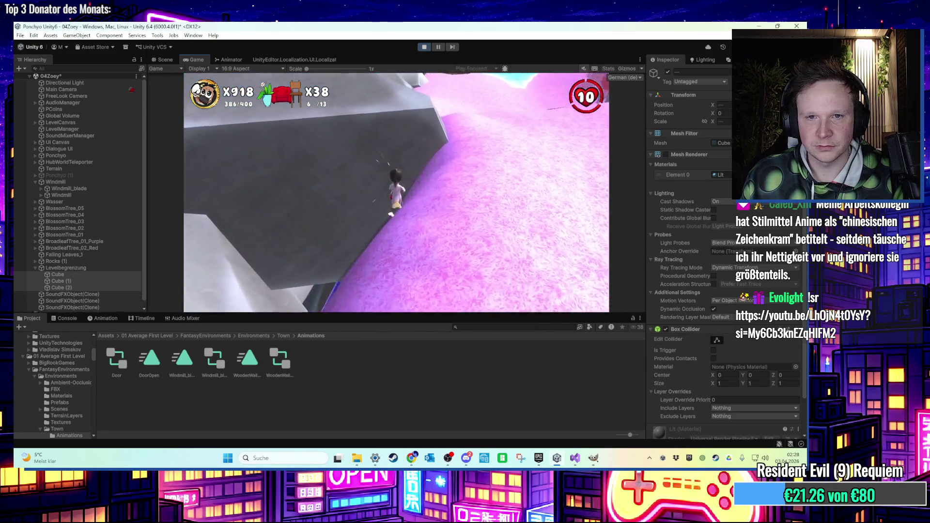
{"action": "key", "text": "super"}
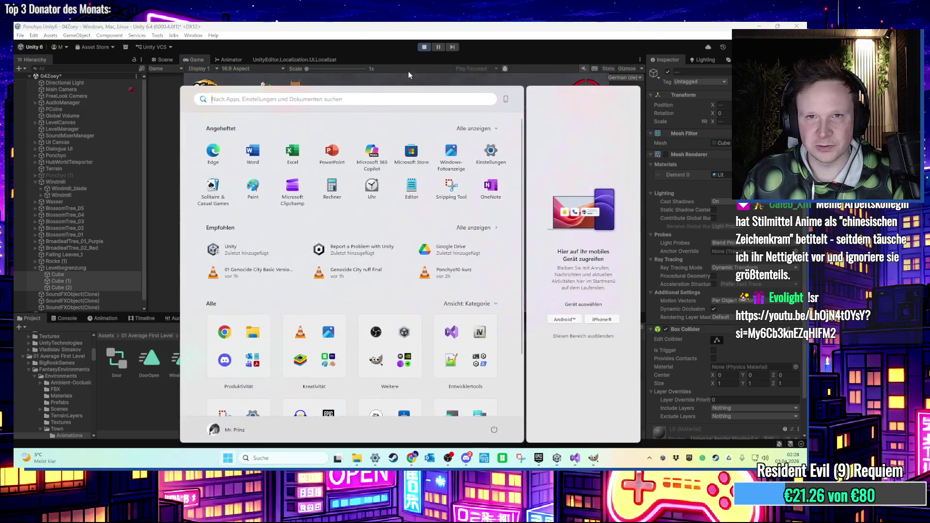
{"action": "left_click", "coordinate": [424, 47]}
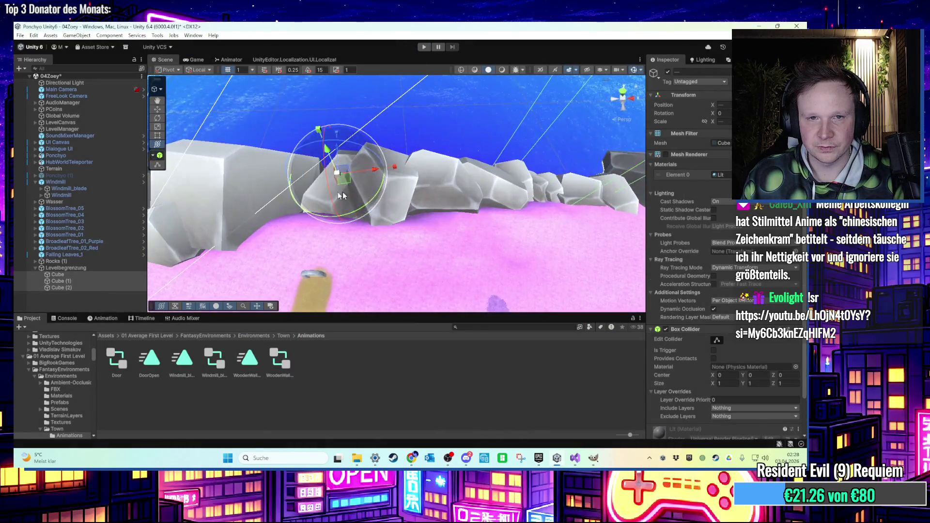
- Re-enable the cubes' Mesh Renderer and duplicate Cube (2) into Cube (3), shifted along X
{"action": "left_click", "coordinate": [667, 154]}
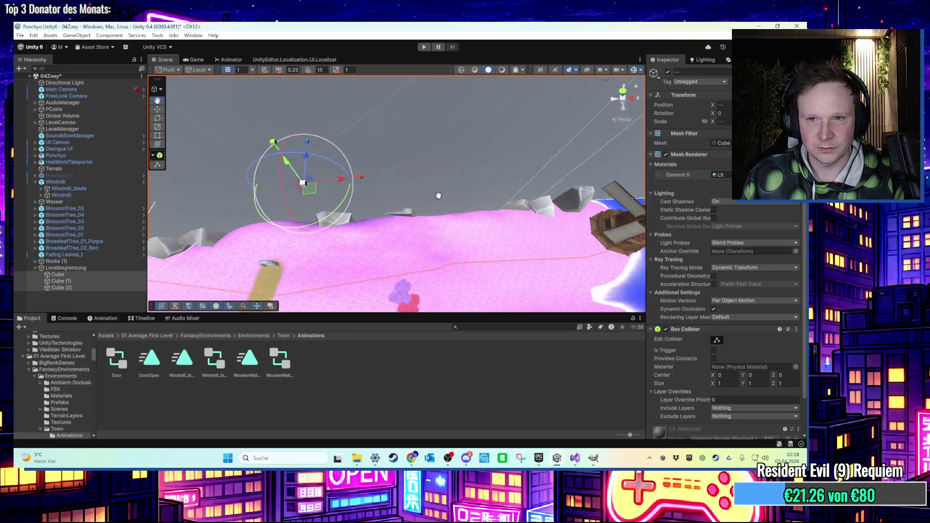
{"action": "scroll", "coordinate": [420, 206], "scroll_direction": "down", "scroll_amount": 5}
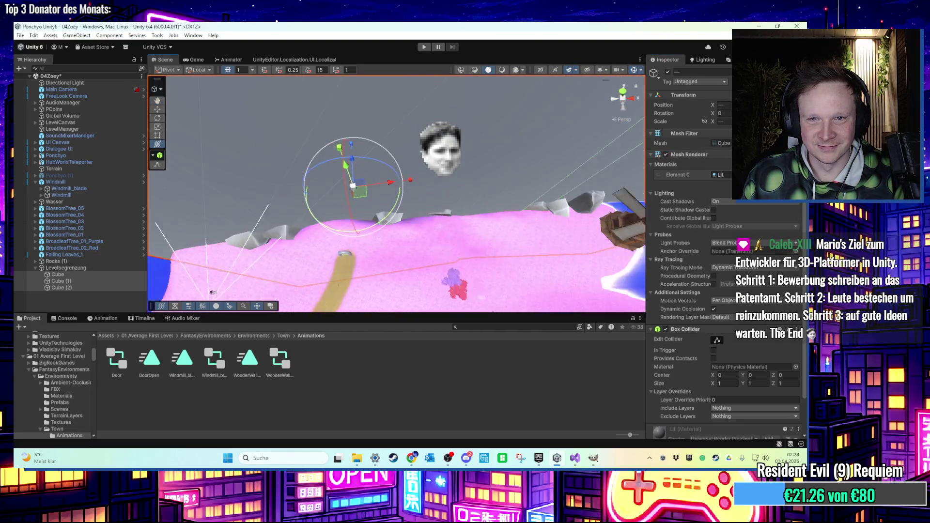
{"action": "key", "text": "ctrl+d"}
{"action": "mouse_move", "coordinate": [365, 201]}
{"action": "left_mouse_down"}
{"action": "mouse_move", "coordinate": [393, 209]}
{"action": "mouse_move", "coordinate": [436, 191]}
{"action": "mouse_move", "coordinate": [397, 196]}
{"action": "mouse_move", "coordinate": [415, 191]}
{"action": "left_mouse_up"}
{"action": "key", "text": "e"}
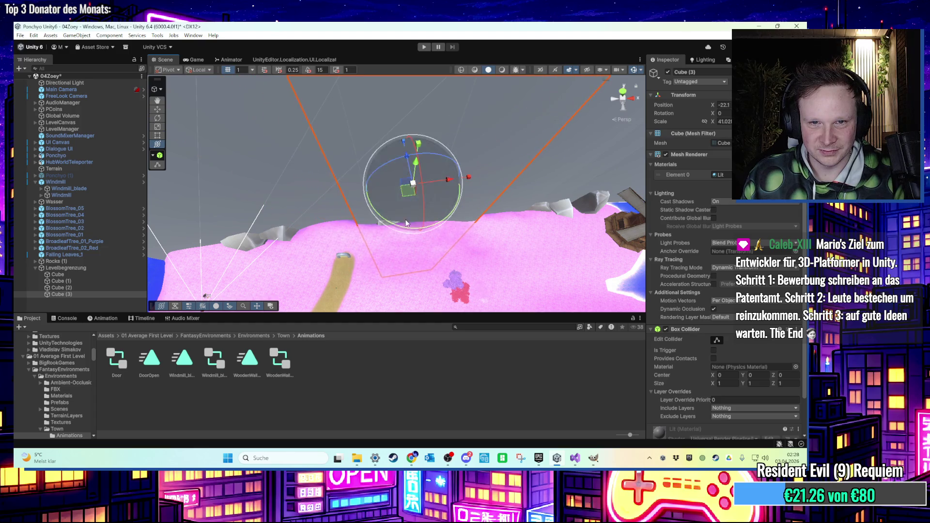
{"action": "mouse_move", "coordinate": [411, 224]}
{"action": "left_mouse_down"}
{"action": "mouse_move", "coordinate": [394, 196]}
{"action": "mouse_move", "coordinate": [462, 194]}
{"action": "mouse_move", "coordinate": [446, 196]}
{"action": "left_mouse_up"}
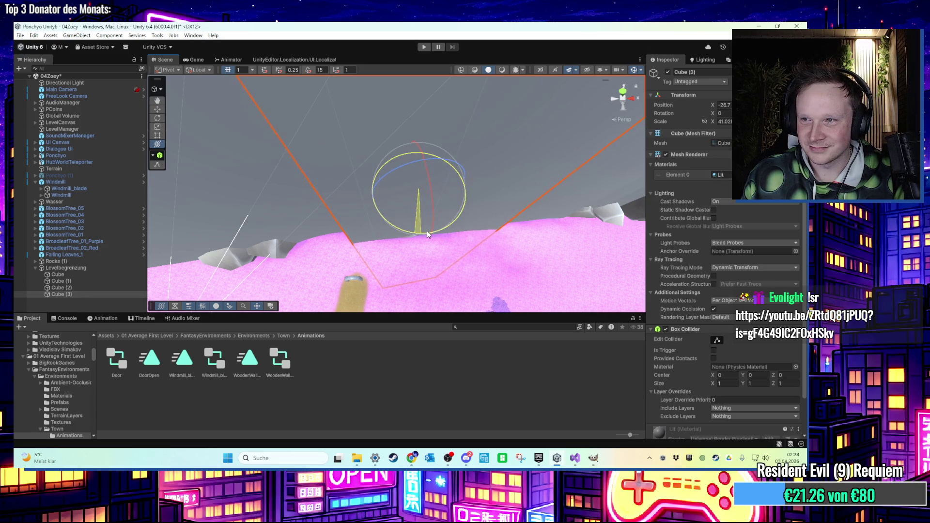
{"action": "mouse_move", "coordinate": [425, 232]}
{"action": "left_mouse_down"}
{"action": "mouse_move", "coordinate": [465, 213]}
{"action": "mouse_move", "coordinate": [347, 213]}
{"action": "left_mouse_up"}
- Add a Mesh Collider to the child rock_1 mesh of rock_1 (11)
{"action": "left_click", "coordinate": [346, 213]}
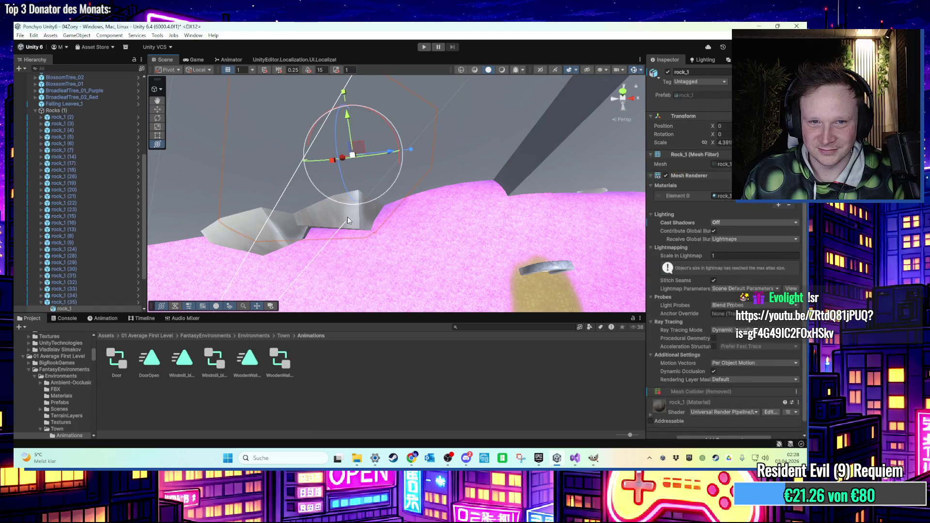
{"action": "key", "text": "f"}
{"action": "scroll", "coordinate": [675, 267], "scroll_direction": "down", "scroll_amount": 1}
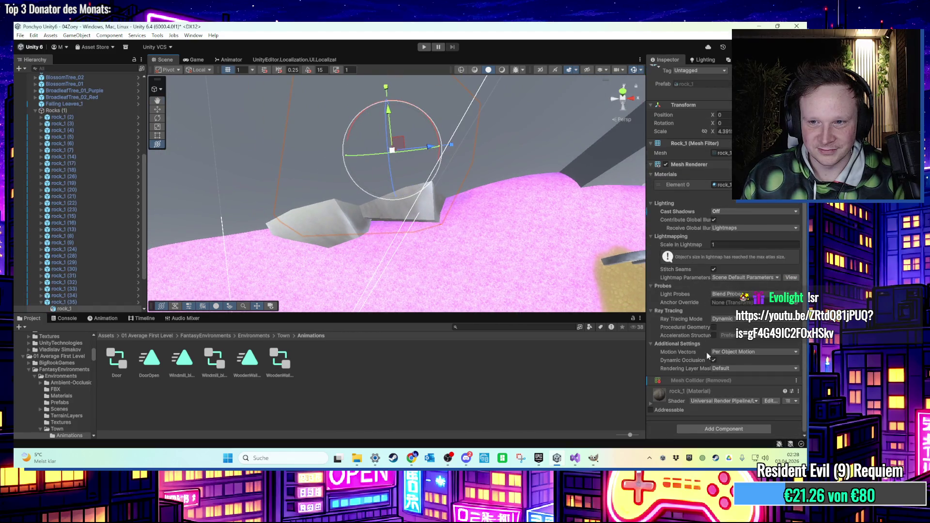
{"action": "left_click", "coordinate": [731, 428]}
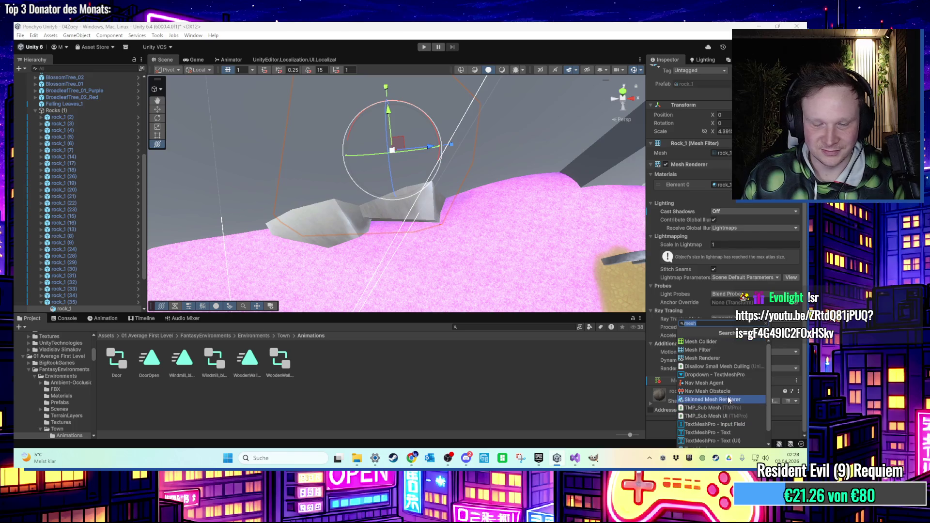
{"action": "key", "text": "Escape"}
{"action": "left_click", "coordinate": [330, 230]}
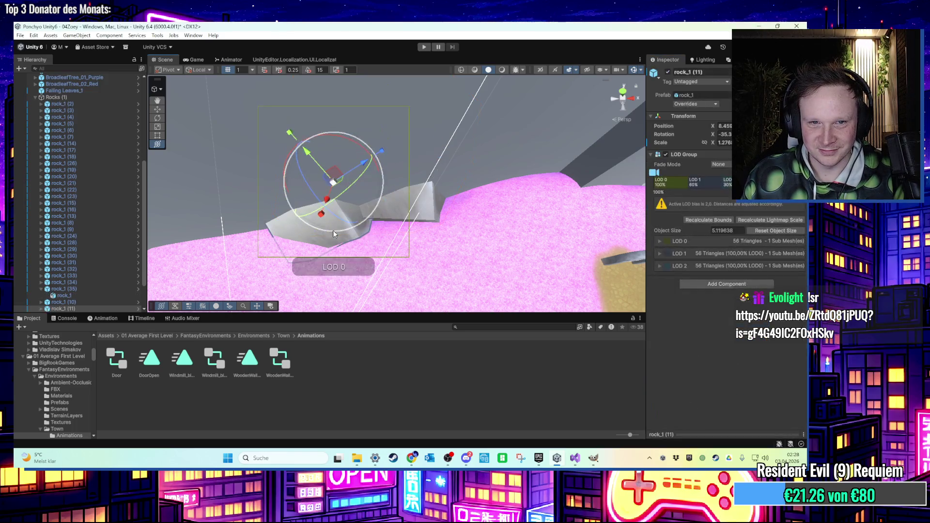
{"action": "key", "text": "f"}
{"action": "left_click", "coordinate": [313, 248]}
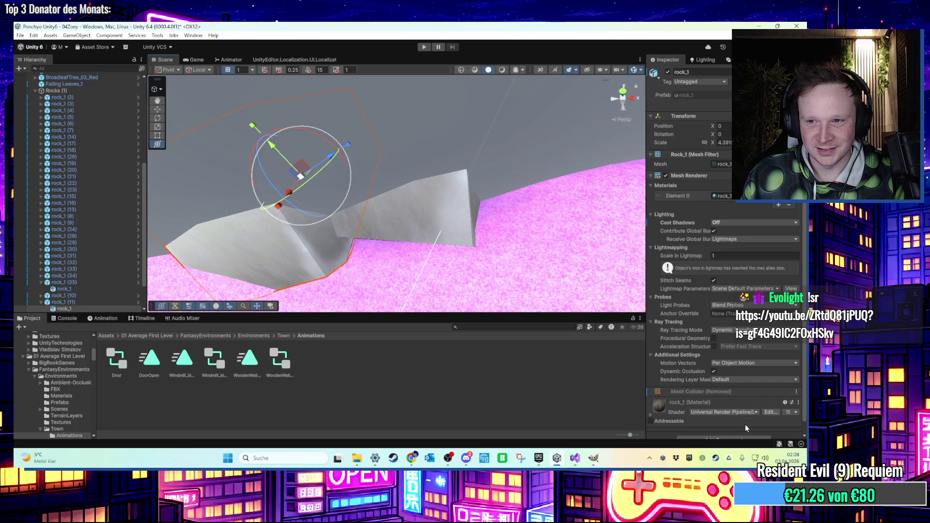
{"action": "scroll", "coordinate": [748, 423], "scroll_direction": "down", "scroll_amount": 1}
{"action": "left_click", "coordinate": [721, 424]}
{"action": "left_click", "coordinate": [713, 341]}
- Add a Mesh Collider to the child rock_1 mesh of rock_1 (19)
{"action": "left_click_drag", "start_coordinate": [464, 238], "coordinate": [376, 253]}
{"action": "key", "text": "y"}
{"action": "left_click", "coordinate": [374, 217]}
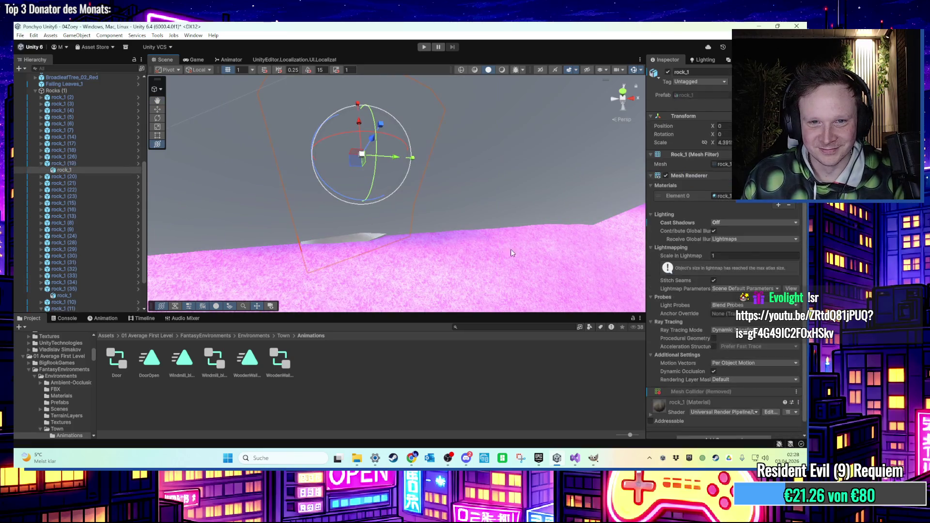
{"action": "scroll", "coordinate": [734, 437], "scroll_direction": "down", "scroll_amount": 1}
{"action": "left_click", "coordinate": [721, 427]}
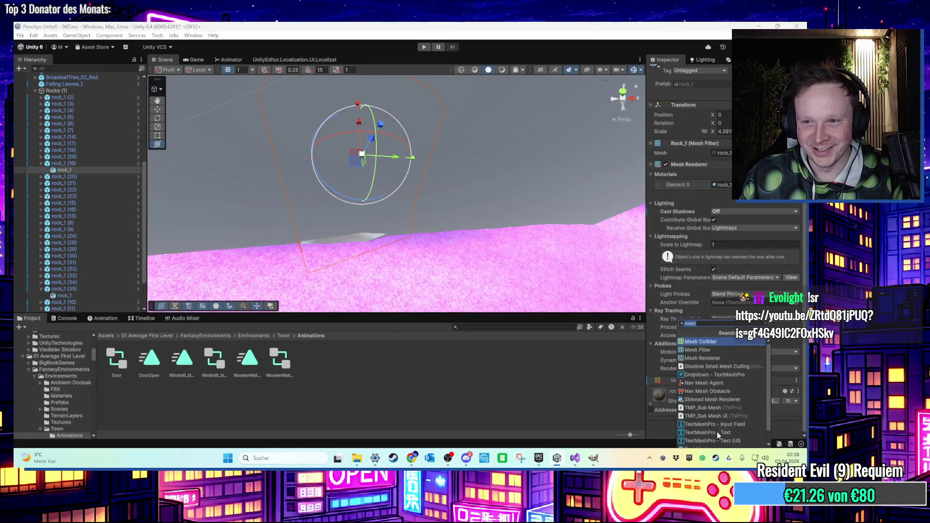
{"action": "left_click", "coordinate": [712, 342]}
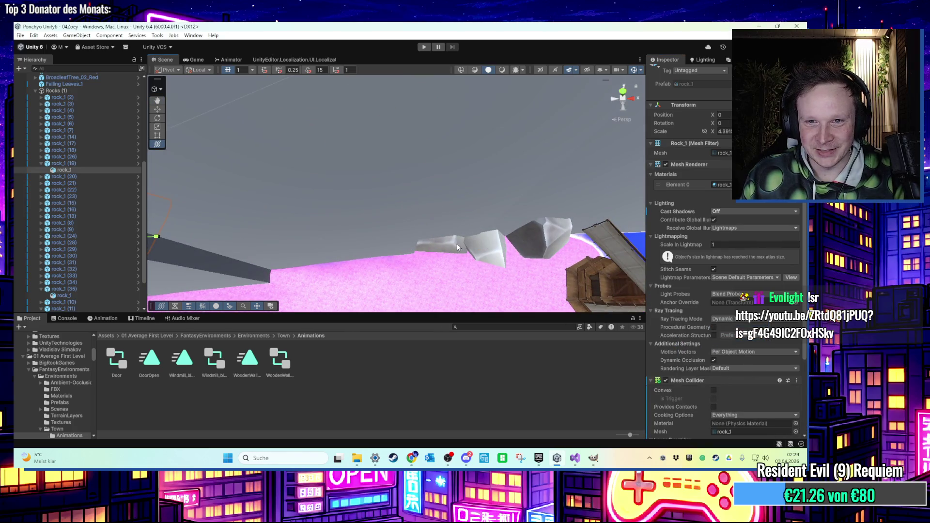
- Check the component lists on the child meshes of rock_1 (18) and rock_1 (14)
{"action": "left_click", "coordinate": [457, 247]}
{"action": "key", "text": "f"}
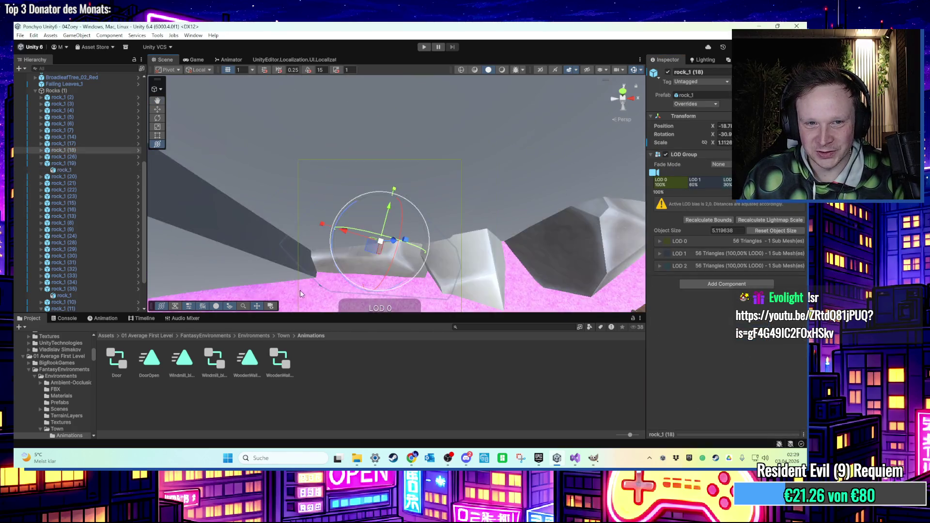
{"action": "left_click", "coordinate": [325, 266]}
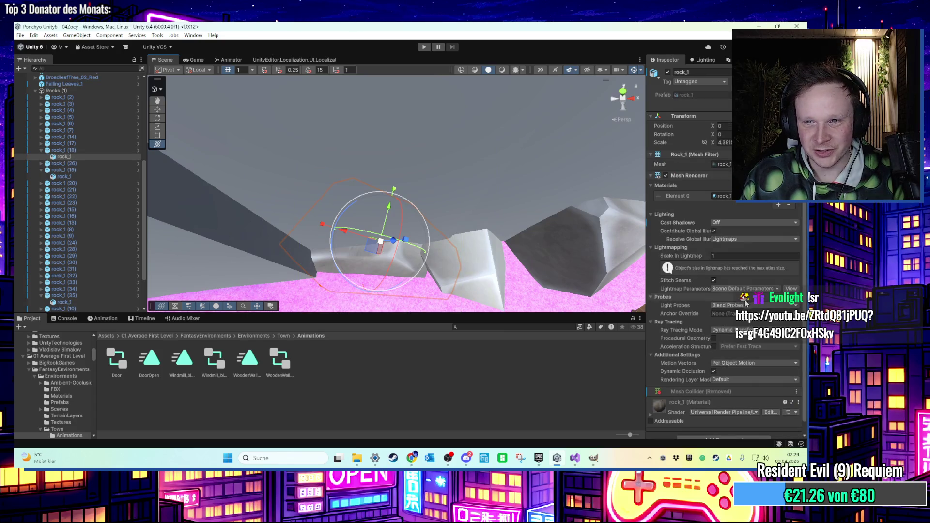
{"action": "scroll", "coordinate": [723, 424], "scroll_direction": "down", "scroll_amount": 1}
{"action": "left_click", "coordinate": [722, 427]}
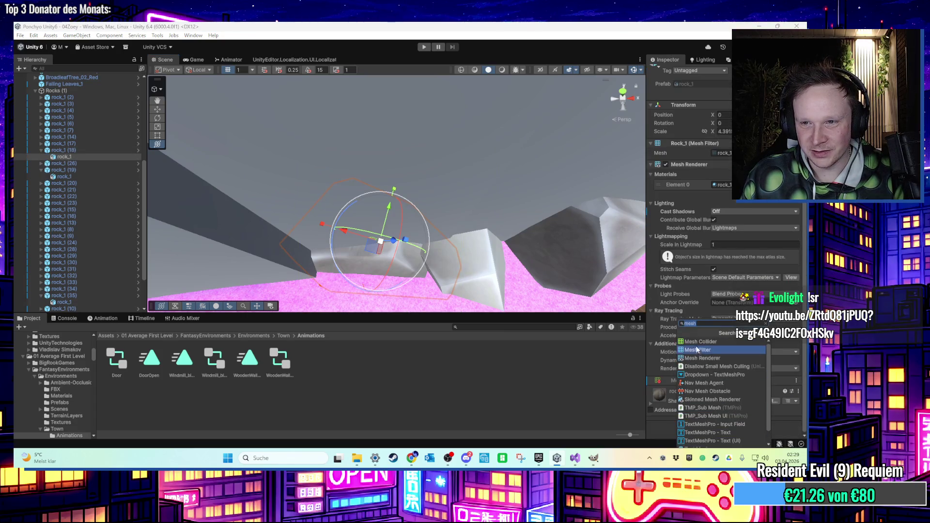
{"action": "left_click", "coordinate": [465, 249]}
{"action": "mouse_move", "coordinate": [465, 249]}
{"action": "left_mouse_down"}
{"action": "mouse_move", "coordinate": [636, 282]}
{"action": "mouse_move", "coordinate": [625, 283]}
{"action": "left_mouse_up"}
{"action": "left_click", "coordinate": [542, 286]}
{"action": "scroll", "coordinate": [737, 428], "scroll_direction": "down", "scroll_amount": 2}
{"action": "left_click", "coordinate": [719, 425]}
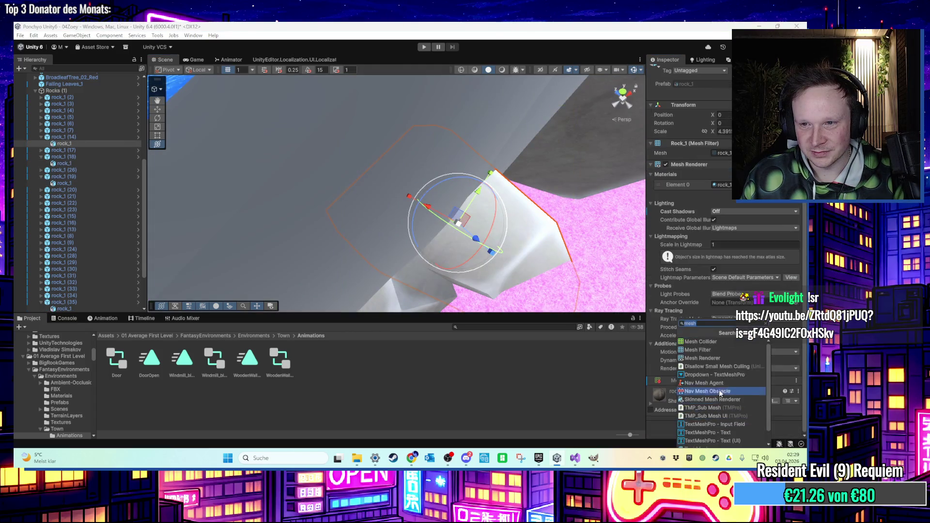
{"action": "left_click", "coordinate": [706, 341]}
- Add a Mesh Collider to rock_1 (17)'s child mesh and start a playtest
{"action": "mouse_move", "coordinate": [533, 242]}
{"action": "left_mouse_down"}
{"action": "mouse_move", "coordinate": [460, 203]}
{"action": "mouse_move", "coordinate": [435, 170]}
{"action": "left_mouse_up"}
{"action": "left_click", "coordinate": [402, 165]}
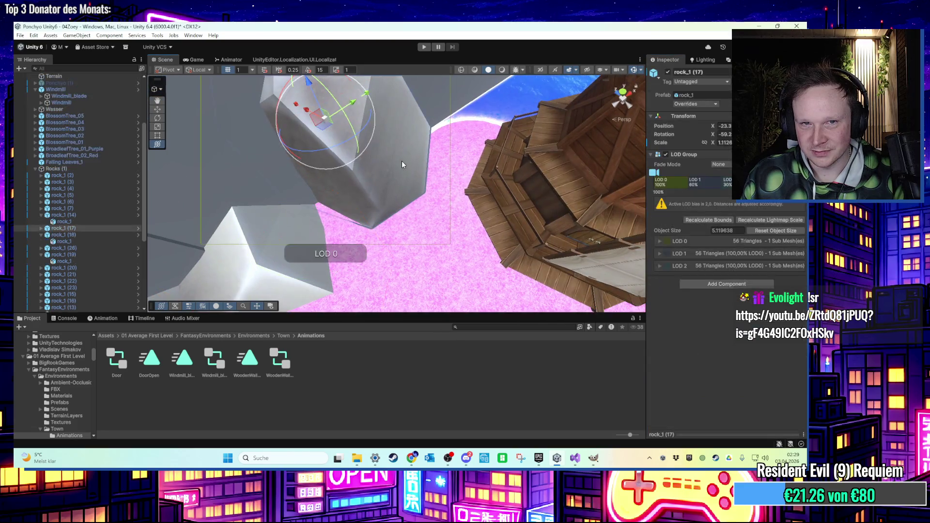
{"action": "left_click", "coordinate": [402, 165]}
{"action": "scroll", "coordinate": [717, 431], "scroll_direction": "down", "scroll_amount": 3}
{"action": "left_click", "coordinate": [713, 435]}
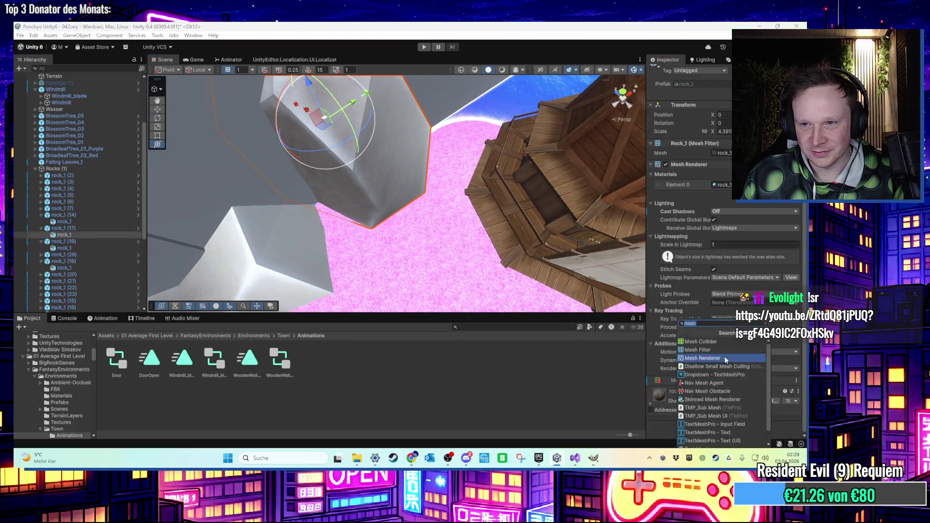
{"action": "left_click", "coordinate": [701, 342]}
{"action": "key", "text": "f"}
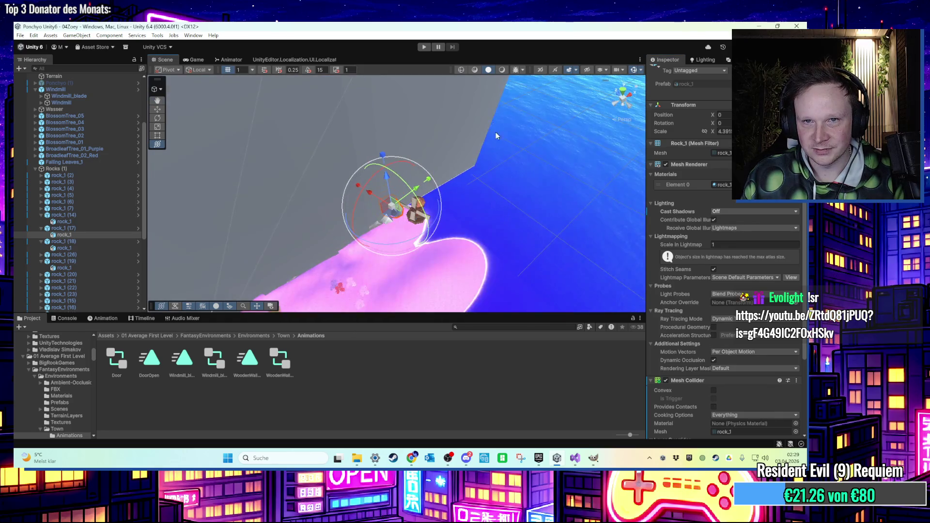
{"action": "left_click", "coordinate": [422, 47]}
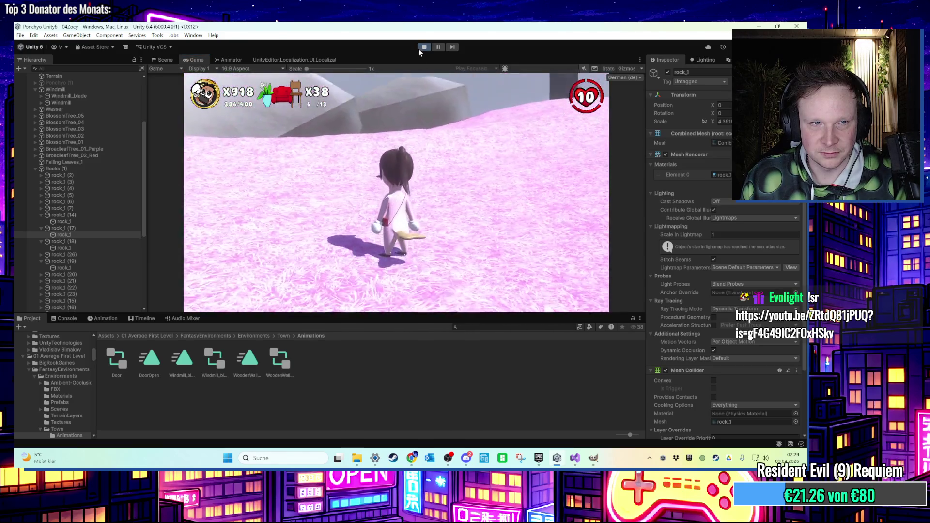
- Stop the playtest and hide all four boundary cubes
{"action": "left_click", "coordinate": [420, 47]}
{"action": "left_click", "coordinate": [35, 168]}
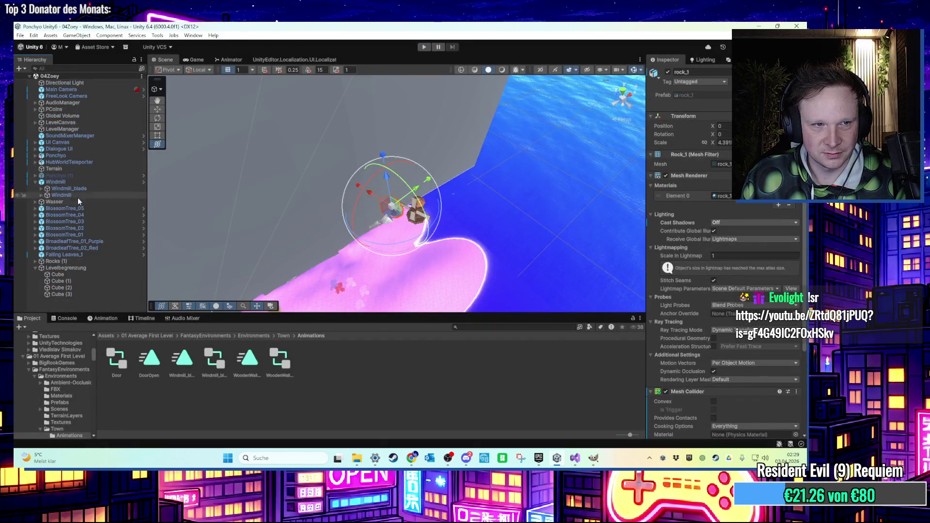
{"action": "left_click", "coordinate": [58, 274]}
{"action": "left_click", "coordinate": [62, 294], "text": "shift"}
{"action": "left_click", "coordinate": [665, 154]}
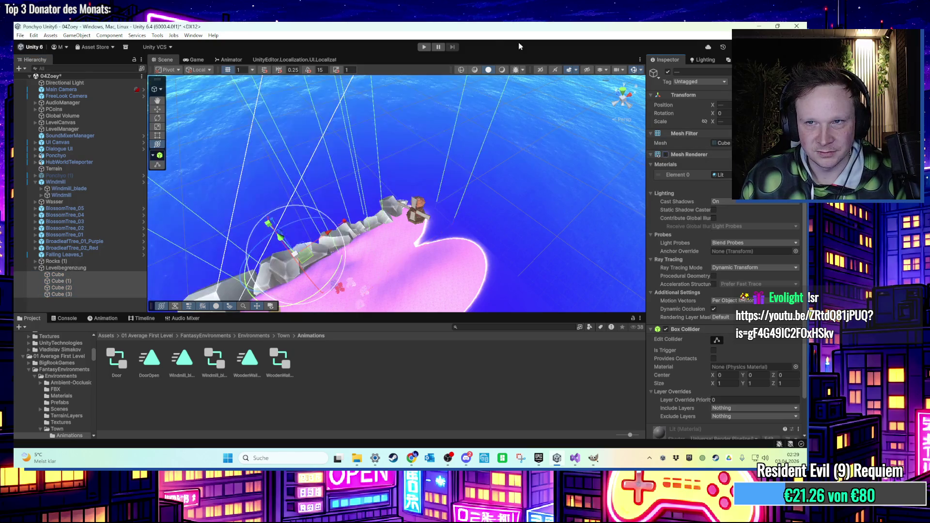
- Playtest, running the character along the rock wall onto the windmill balcony, then stop
{"action": "left_click", "coordinate": [424, 48]}
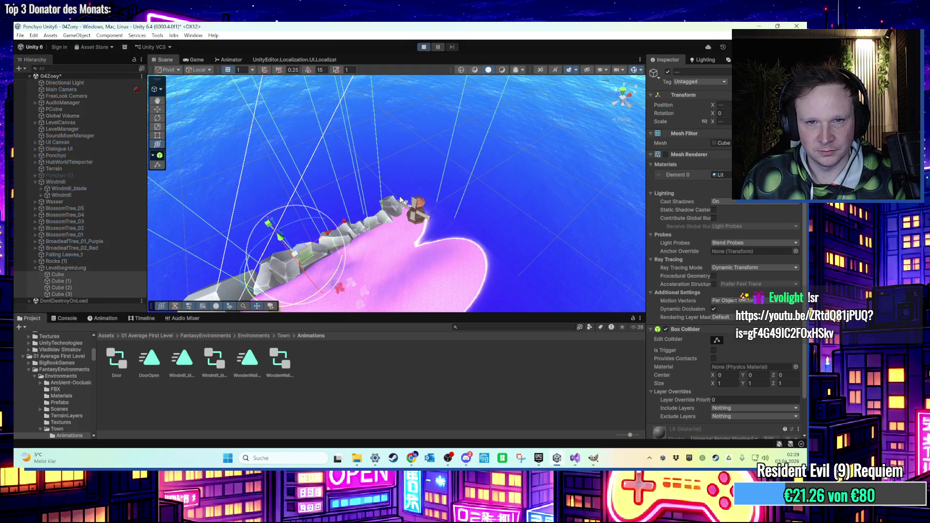
{"action": "key", "text": "w"}
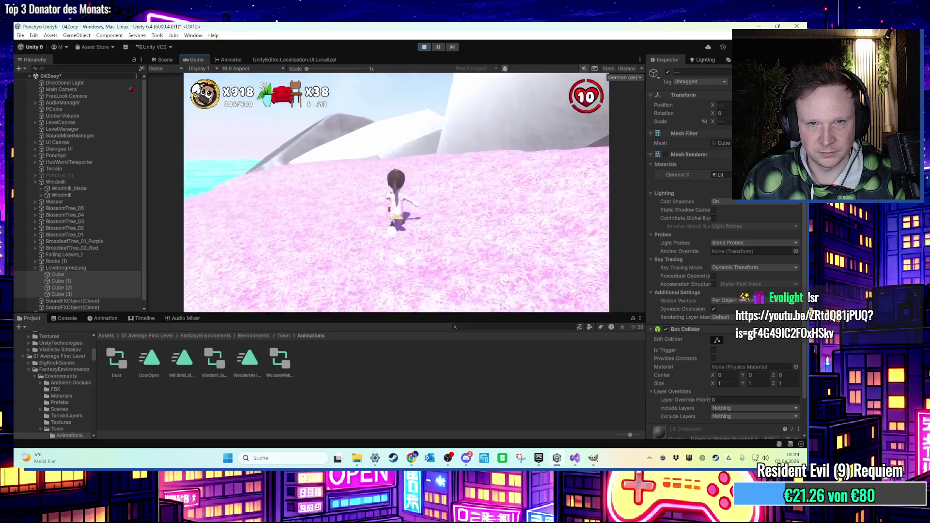
{"action": "key", "text": "d"}
{"action": "key", "text": "a"}
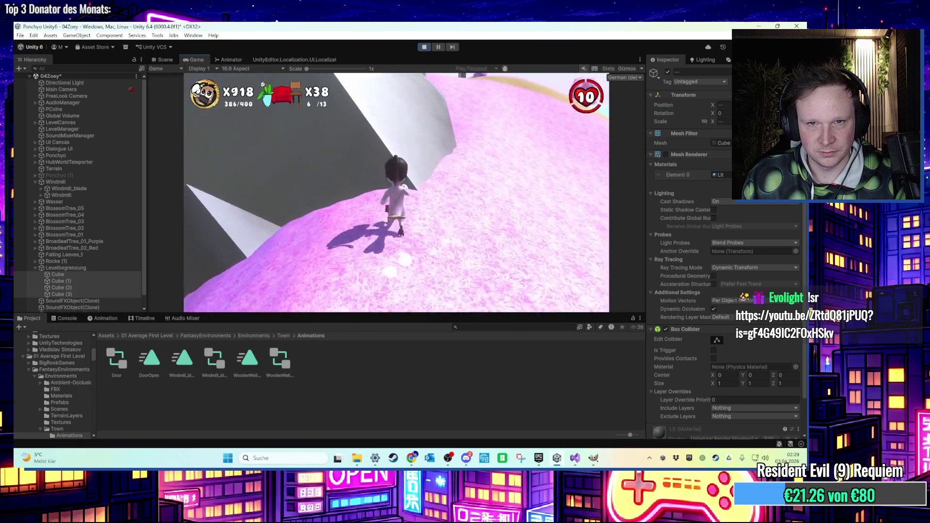
{"action": "key", "text": "w"}
{"action": "key", "text": "w"}
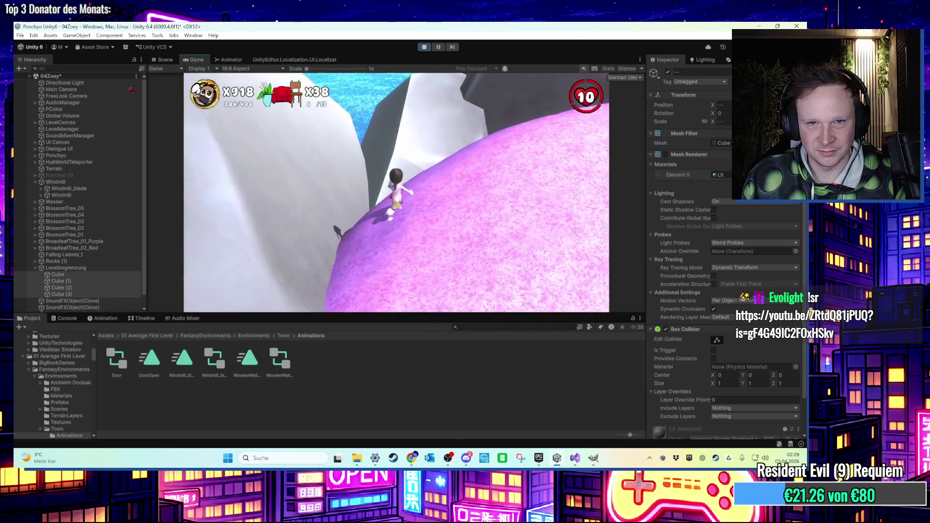
{"action": "key", "text": "w"}
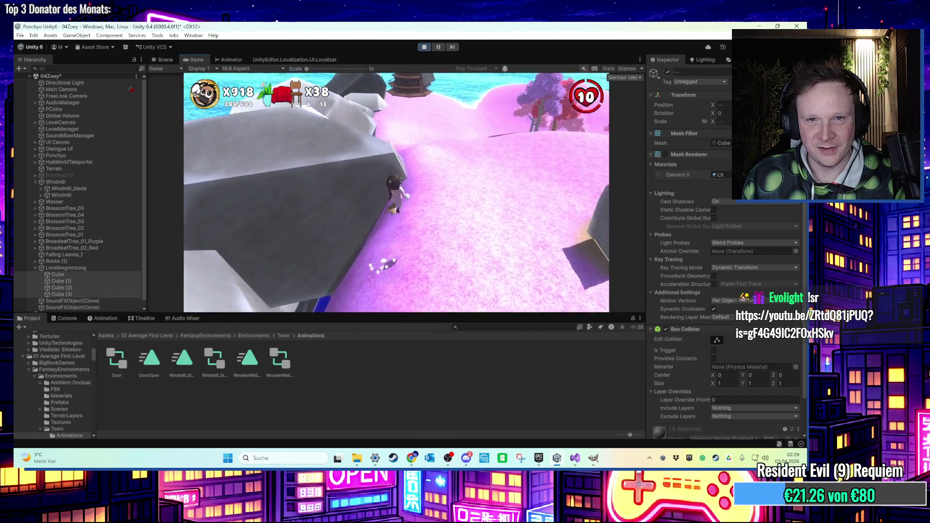
{"action": "key", "text": "w"}
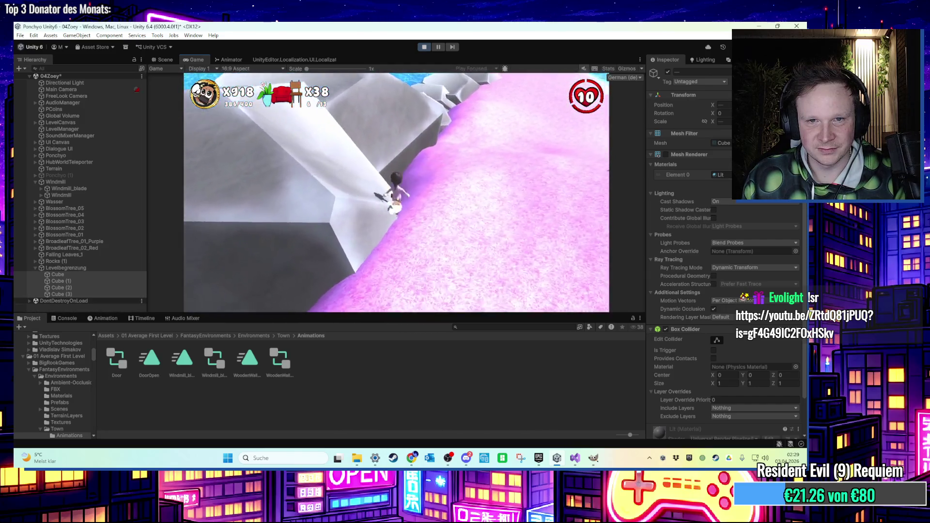
{"action": "key", "text": "w"}
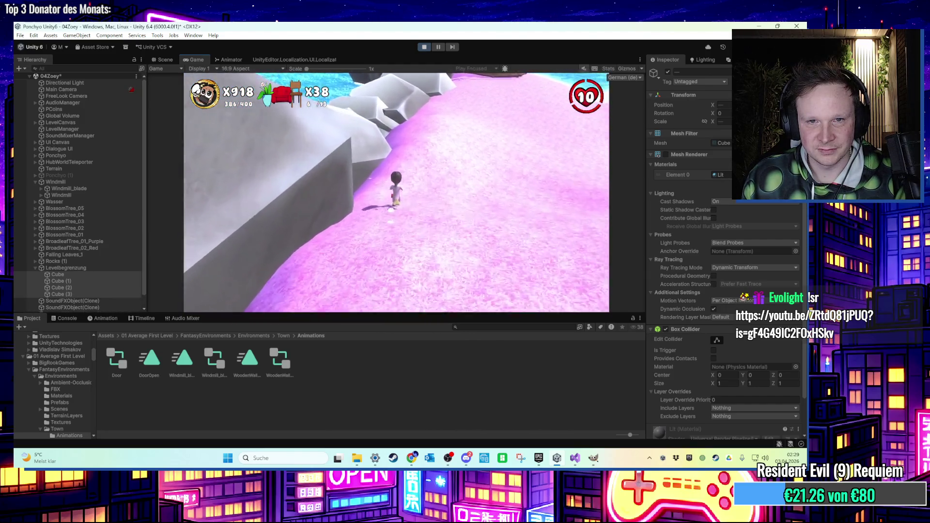
{"action": "key", "text": "w"}
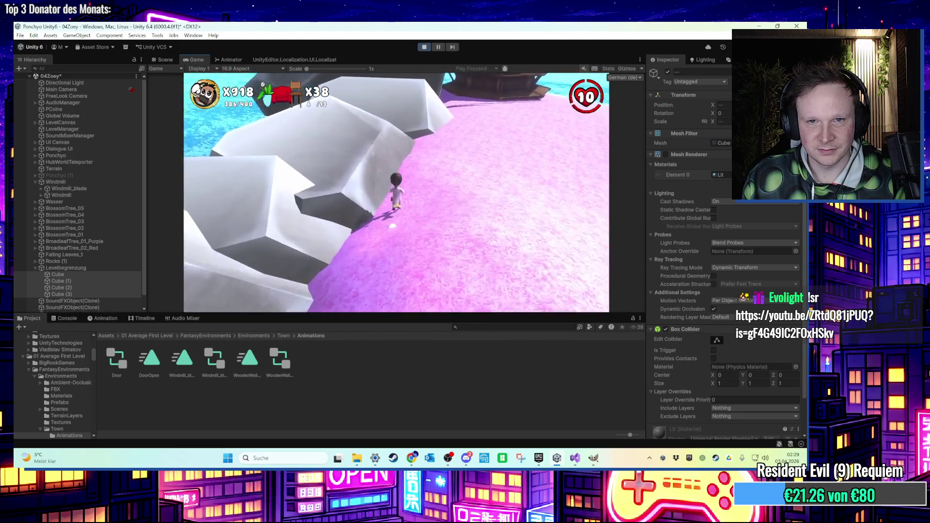
{"action": "key", "text": "w"}
{"action": "key", "text": "w"}
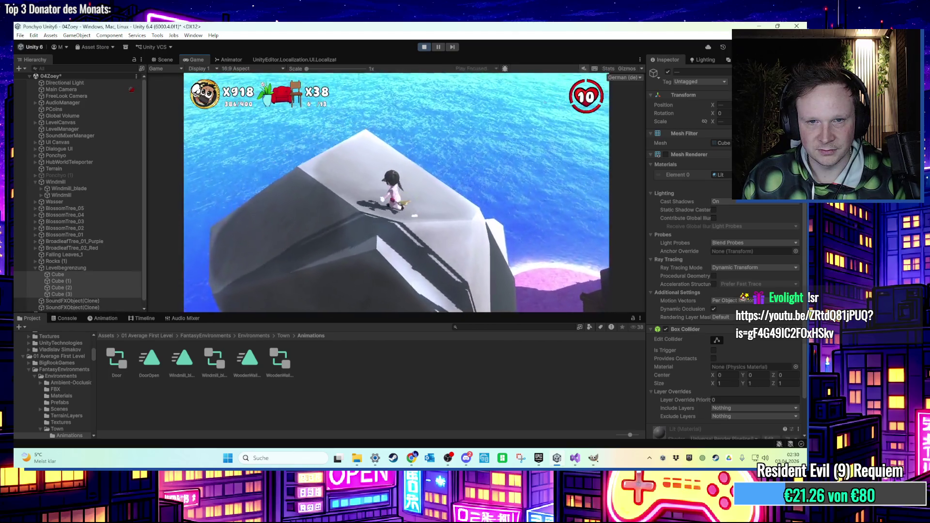
{"action": "key", "text": "w"}
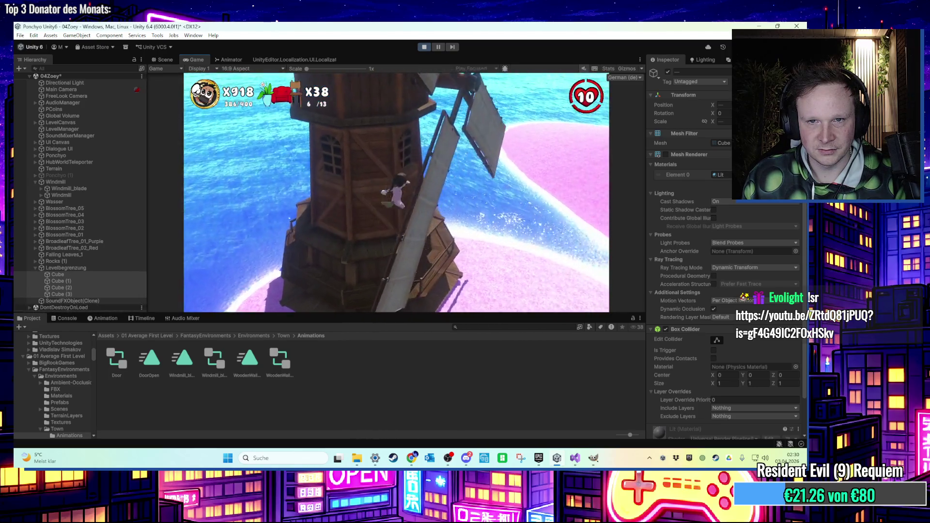
{"action": "key", "text": "w"}
{"action": "key", "text": "super"}
{"action": "left_click", "coordinate": [424, 47]}
- Move rock_1 (10) at the water's edge farther out along the X axis
{"action": "scroll", "coordinate": [435, 151], "scroll_direction": "up", "scroll_amount": 10}
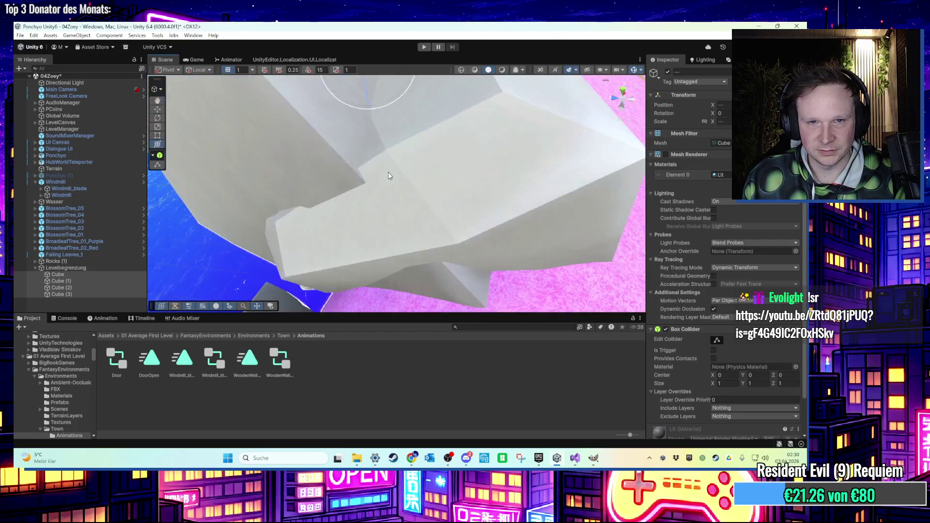
{"action": "left_click", "coordinate": [565, 165]}
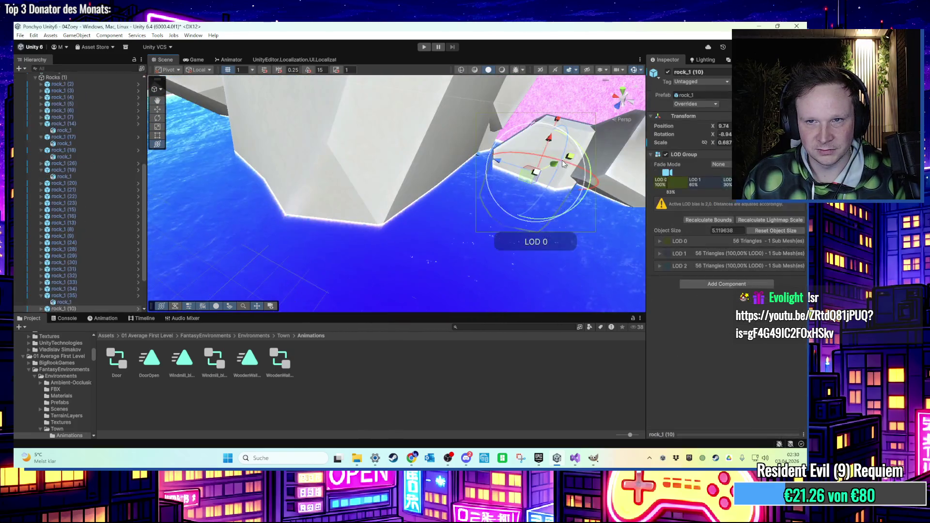
{"action": "key", "text": "f"}
{"action": "left_click_drag", "start_coordinate": [419, 207], "coordinate": [432, 147]}
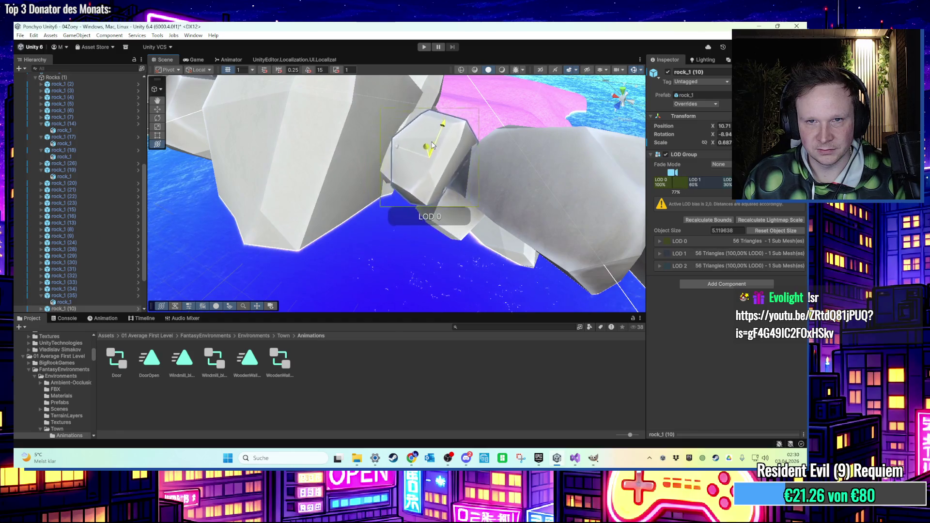
- Tilt rock_1 (8) slightly and nudge rock_1 (10) a bit further along X
{"action": "left_click", "coordinate": [444, 145]}
{"action": "mouse_move", "coordinate": [445, 207]}
{"action": "left_mouse_down"}
{"action": "mouse_move", "coordinate": [300, 208]}
{"action": "mouse_move", "coordinate": [342, 234]}
{"action": "mouse_move", "coordinate": [348, 203]}
{"action": "mouse_move", "coordinate": [346, 219]}
{"action": "mouse_move", "coordinate": [213, 212]}
{"action": "mouse_move", "coordinate": [443, 226]}
{"action": "left_mouse_up"}
{"action": "key", "text": "e"}
{"action": "left_click_drag", "start_coordinate": [271, 272], "coordinate": [334, 218]}
{"action": "key", "text": "y"}
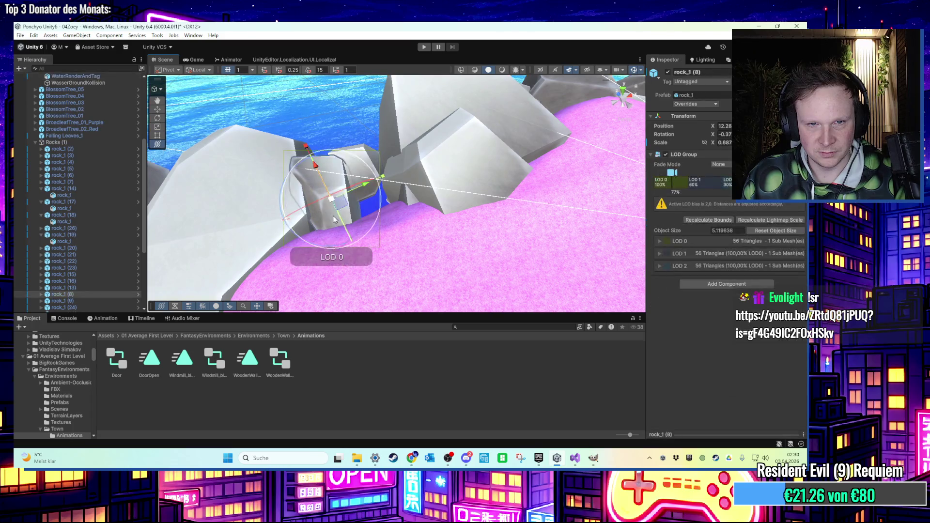
{"action": "mouse_move", "coordinate": [382, 152]}
{"action": "left_mouse_down"}
{"action": "mouse_move", "coordinate": [375, 164]}
{"action": "mouse_move", "coordinate": [390, 203]}
{"action": "left_mouse_up"}
{"action": "mouse_move", "coordinate": [397, 219]}
{"action": "left_mouse_down"}
{"action": "mouse_move", "coordinate": [394, 231]}
{"action": "mouse_move", "coordinate": [418, 228]}
{"action": "mouse_move", "coordinate": [439, 240]}
{"action": "mouse_move", "coordinate": [299, 105]}
{"action": "mouse_move", "coordinate": [285, 148]}
{"action": "mouse_move", "coordinate": [304, 160]}
{"action": "mouse_move", "coordinate": [319, 154]}
{"action": "mouse_move", "coordinate": [361, 194]}
{"action": "mouse_move", "coordinate": [373, 234]}
{"action": "mouse_move", "coordinate": [390, 206]}
{"action": "left_mouse_up"}
- Survey the shoreline rock line and windmill, selecting rock_1 (31) beneath the island
{"action": "left_click", "coordinate": [299, 104]}
{"action": "mouse_move", "coordinate": [442, 161]}
{"action": "left_mouse_down"}
{"action": "mouse_move", "coordinate": [384, 170]}
{"action": "mouse_move", "coordinate": [413, 196]}
{"action": "mouse_move", "coordinate": [370, 189]}
{"action": "left_mouse_up"}
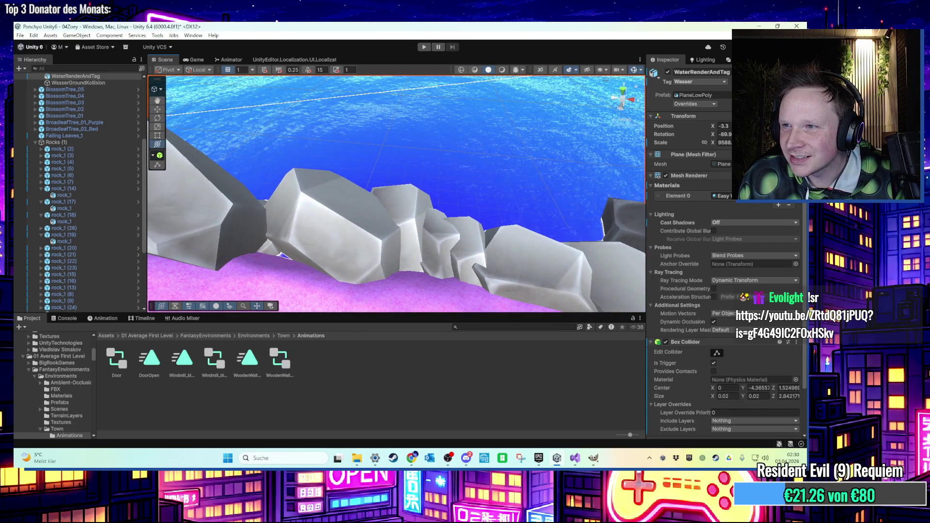
{"action": "mouse_move", "coordinate": [424, 183]}
{"action": "left_mouse_down"}
{"action": "mouse_move", "coordinate": [467, 214]}
{"action": "mouse_move", "coordinate": [401, 159]}
{"action": "mouse_move", "coordinate": [405, 141]}
{"action": "mouse_move", "coordinate": [417, 145]}
{"action": "mouse_move", "coordinate": [354, 181]}
{"action": "mouse_move", "coordinate": [366, 158]}
{"action": "left_mouse_up"}
{"action": "left_click", "coordinate": [354, 182]}
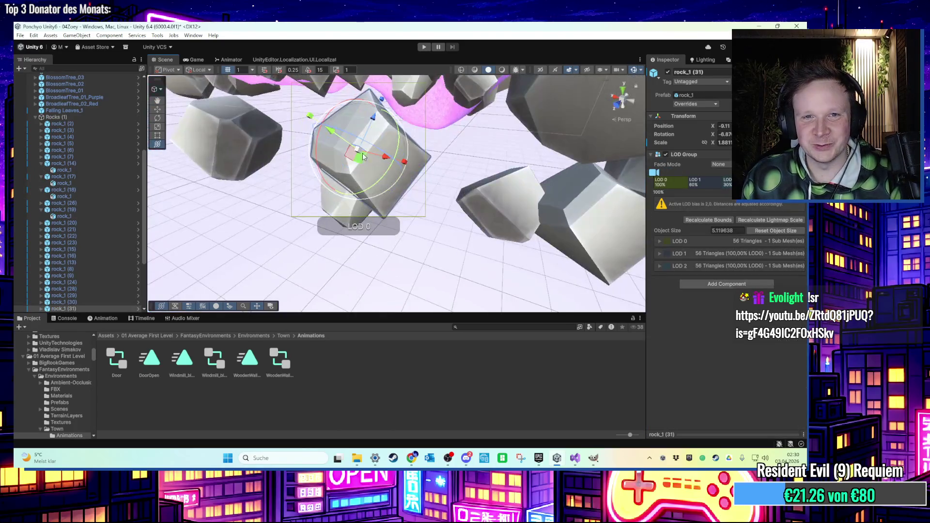
- Delete rock_1 (28) and rock_1 (32) from the cluster, undoing a trial duplicate
{"action": "left_click", "coordinate": [487, 201]}
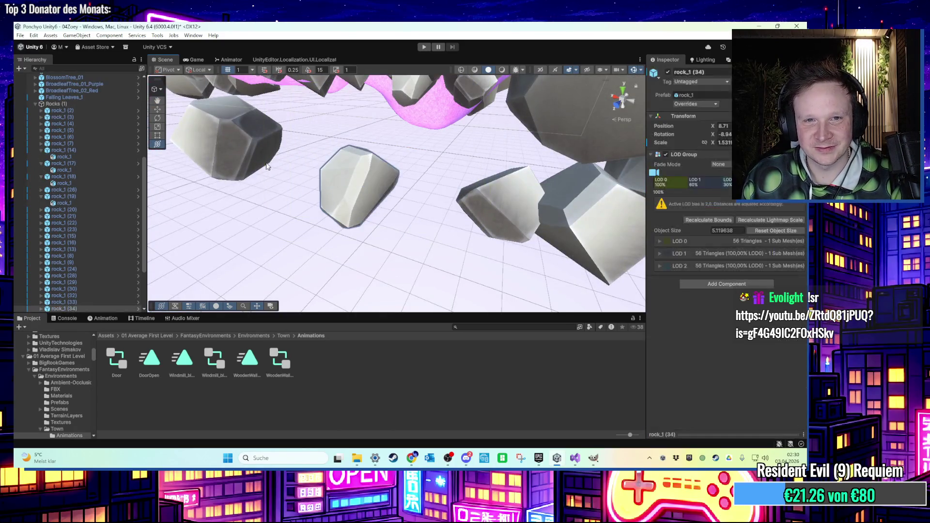
{"action": "mouse_move", "coordinate": [487, 201]}
{"action": "left_mouse_down"}
{"action": "mouse_move", "coordinate": [499, 209]}
{"action": "mouse_move", "coordinate": [489, 209]}
{"action": "mouse_move", "coordinate": [520, 199]}
{"action": "mouse_move", "coordinate": [517, 219]}
{"action": "mouse_move", "coordinate": [436, 169]}
{"action": "left_mouse_up"}
{"action": "key", "text": "Delete"}
{"action": "left_click", "coordinate": [427, 169]}
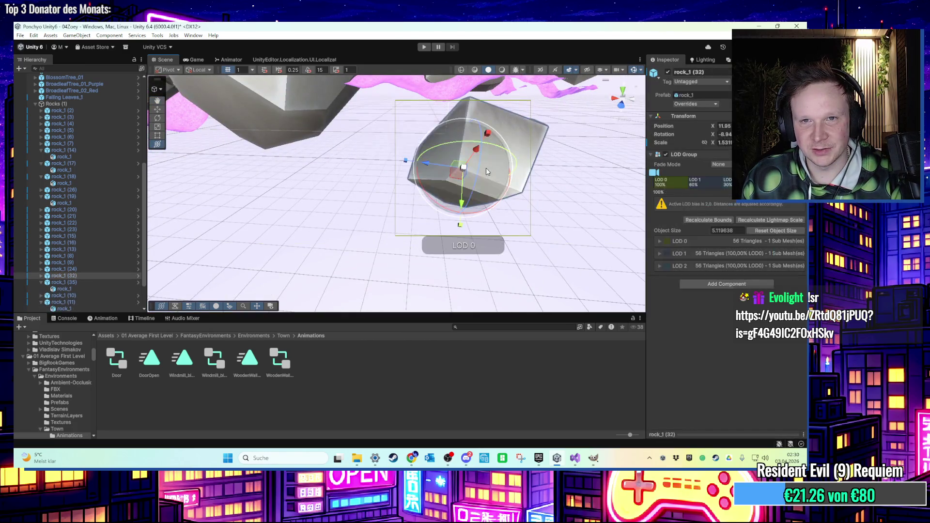
{"action": "key", "text": "ctrl+d"}
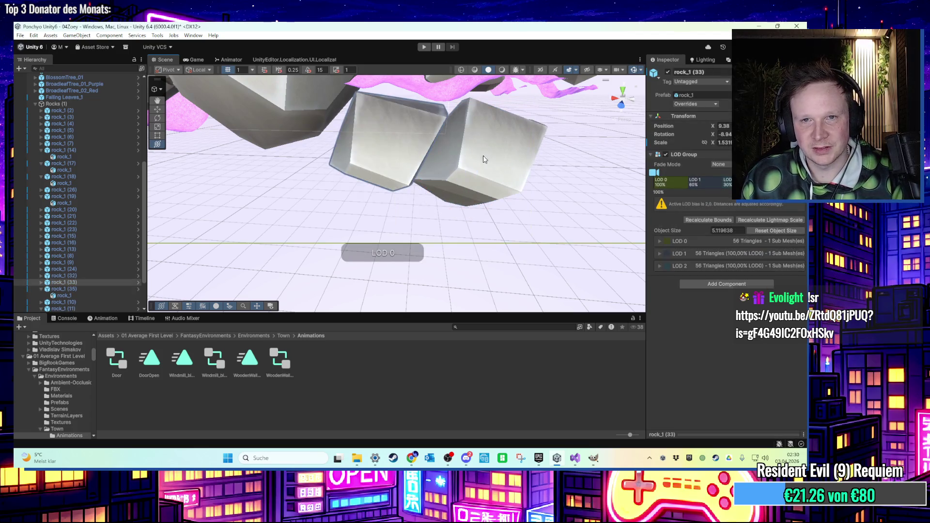
{"action": "key", "text": "ctrl+z"}
{"action": "key", "text": "Delete"}
- Select rock_1 (4) and its inner mesh by the pink shore with combined transform handles
{"action": "mouse_move", "coordinate": [478, 197]}
{"action": "left_mouse_down"}
{"action": "mouse_move", "coordinate": [473, 210]}
{"action": "mouse_move", "coordinate": [357, 194]}
{"action": "mouse_move", "coordinate": [315, 174]}
{"action": "mouse_move", "coordinate": [322, 215]}
{"action": "mouse_move", "coordinate": [246, 185]}
{"action": "mouse_move", "coordinate": [265, 223]}
{"action": "mouse_move", "coordinate": [260, 244]}
{"action": "mouse_move", "coordinate": [310, 245]}
{"action": "mouse_move", "coordinate": [388, 266]}
{"action": "mouse_move", "coordinate": [353, 233]}
{"action": "left_mouse_up"}
{"action": "left_click", "coordinate": [246, 185]}
{"action": "key", "text": "y"}
{"action": "left_click", "coordinate": [260, 244]}
{"action": "left_click", "coordinate": [387, 268]}
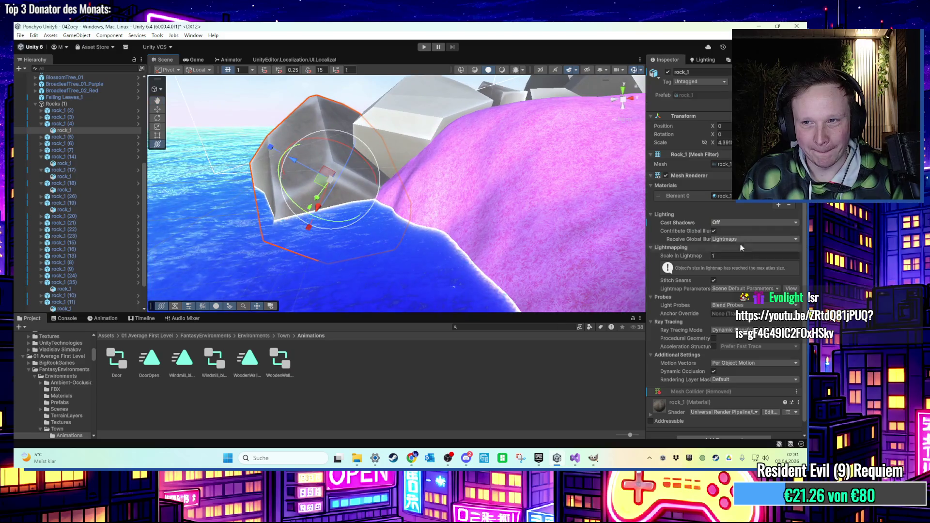
- Restore the removed Mesh Collider on the rock mesh, then select rock_1 (21)
{"action": "left_click", "coordinate": [701, 436]}
{"action": "left_click", "coordinate": [722, 351]}
{"action": "mouse_move", "coordinate": [203, 197]}
{"action": "left_mouse_down"}
{"action": "mouse_move", "coordinate": [331, 192]}
{"action": "mouse_move", "coordinate": [349, 160]}
{"action": "mouse_move", "coordinate": [349, 175]}
{"action": "mouse_move", "coordinate": [328, 189]}
{"action": "mouse_move", "coordinate": [428, 232]}
{"action": "mouse_move", "coordinate": [409, 220]}
{"action": "mouse_move", "coordinate": [388, 248]}
{"action": "mouse_move", "coordinate": [458, 220]}
{"action": "mouse_move", "coordinate": [402, 237]}
{"action": "mouse_move", "coordinate": [411, 227]}
{"action": "mouse_move", "coordinate": [389, 220]}
{"action": "mouse_move", "coordinate": [386, 249]}
{"action": "left_mouse_up"}
{"action": "left_click", "coordinate": [412, 229]}
{"action": "left_click", "coordinate": [386, 248]}
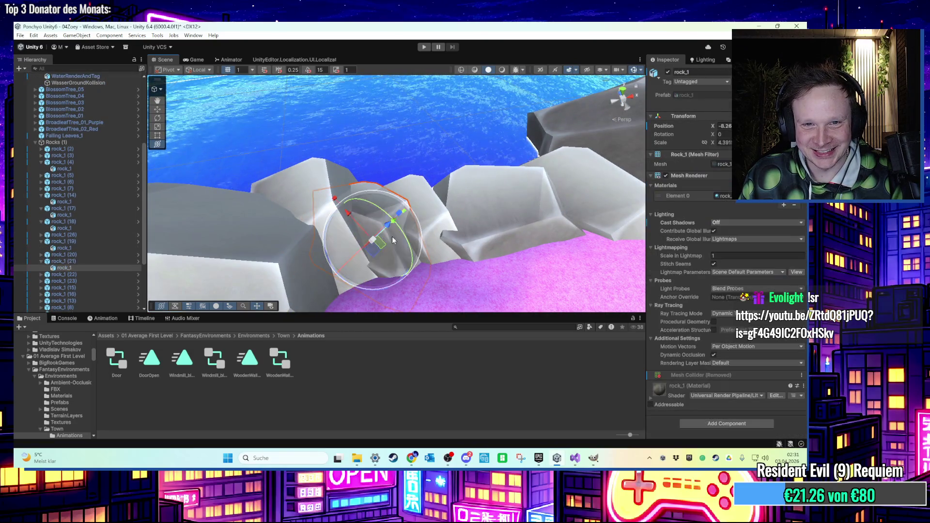
{"action": "left_click", "coordinate": [58, 261]}
- Inspect the rock line toward the pink hill, selecting rock_1 (22) and rock_1 (13)
{"action": "mouse_move", "coordinate": [293, 275]}
{"action": "left_mouse_down"}
{"action": "mouse_move", "coordinate": [290, 215]}
{"action": "mouse_move", "coordinate": [297, 221]}
{"action": "left_mouse_up"}
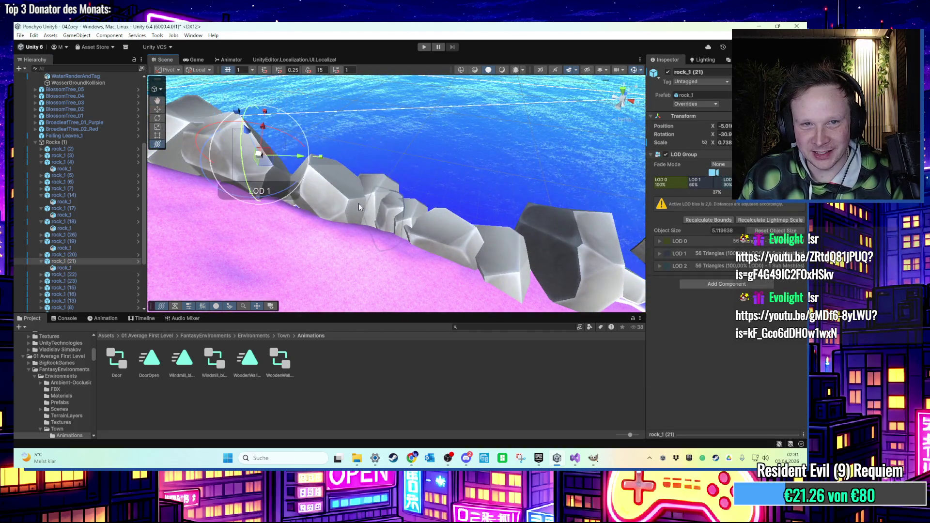
{"action": "scroll", "coordinate": [420, 226], "scroll_direction": "up", "scroll_amount": 2}
{"action": "left_click", "coordinate": [421, 226]}
{"action": "mouse_move", "coordinate": [433, 234]}
{"action": "left_mouse_down"}
{"action": "mouse_move", "coordinate": [293, 126]}
{"action": "mouse_move", "coordinate": [441, 91]}
{"action": "mouse_move", "coordinate": [436, 82]}
{"action": "mouse_move", "coordinate": [401, 151]}
{"action": "mouse_move", "coordinate": [430, 151]}
{"action": "mouse_move", "coordinate": [486, 99]}
{"action": "left_mouse_up"}
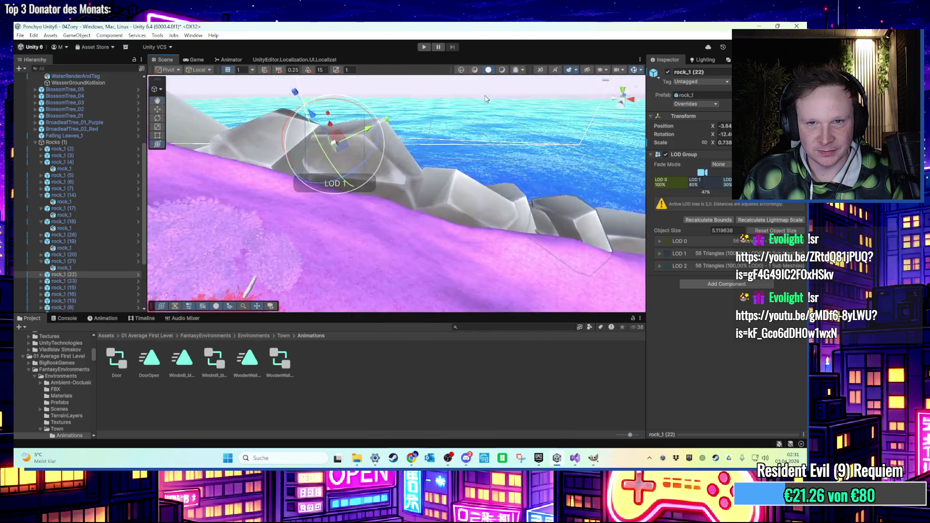
{"action": "left_click", "coordinate": [412, 222]}
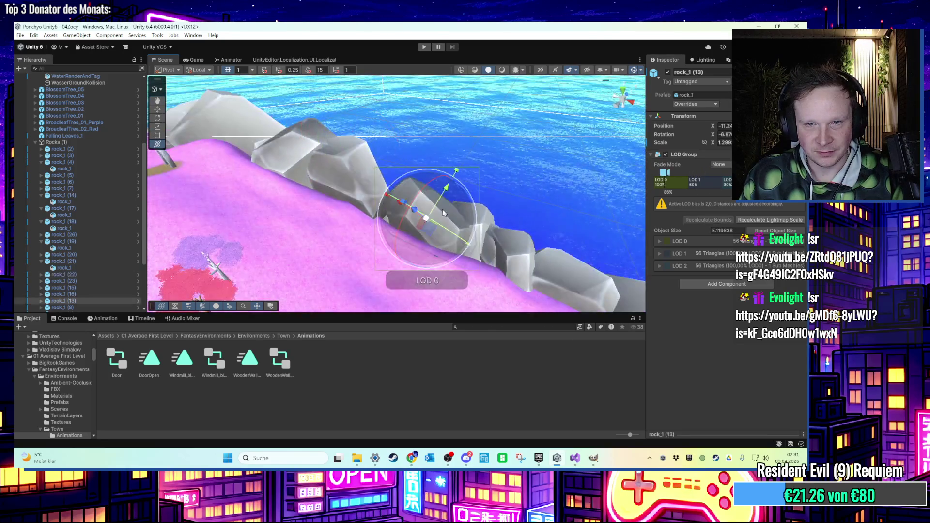
{"action": "mouse_move", "coordinate": [412, 223]}
{"action": "left_mouse_down"}
{"action": "mouse_move", "coordinate": [368, 213]}
{"action": "mouse_move", "coordinate": [382, 250]}
{"action": "mouse_move", "coordinate": [384, 183]}
{"action": "mouse_move", "coordinate": [493, 188]}
{"action": "mouse_move", "coordinate": [417, 180]}
{"action": "left_mouse_up"}
- Rotate rock_1 (20) slightly, deselect it, and start the game
{"action": "left_click", "coordinate": [417, 179]}
{"action": "key", "text": "f"}
{"action": "key", "text": "y"}
{"action": "left_click_drag", "start_coordinate": [341, 247], "coordinate": [338, 265]}
{"action": "mouse_move", "coordinate": [404, 233]}
{"action": "left_mouse_down"}
{"action": "mouse_move", "coordinate": [422, 147]}
{"action": "mouse_move", "coordinate": [464, 159]}
{"action": "left_mouse_up"}
{"action": "left_click", "coordinate": [422, 147]}
{"action": "left_click", "coordinate": [425, 48]}
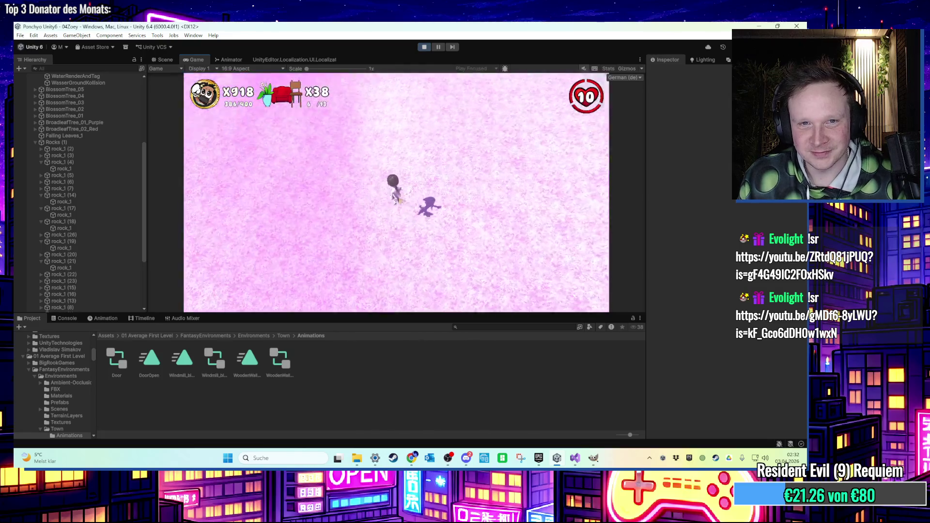
- Run the character up the dirt path and through the stone archway, then stop
{"action": "key", "text": "w"}
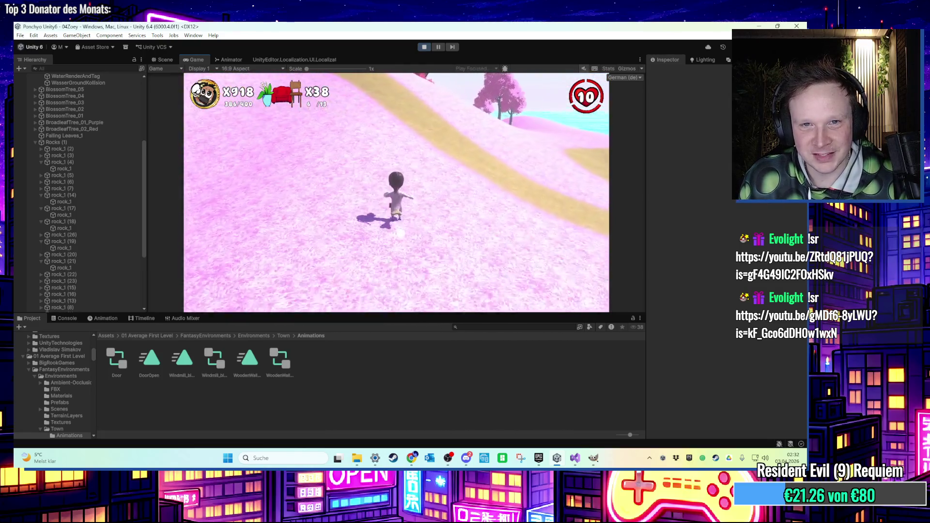
{"action": "key", "text": "a"}
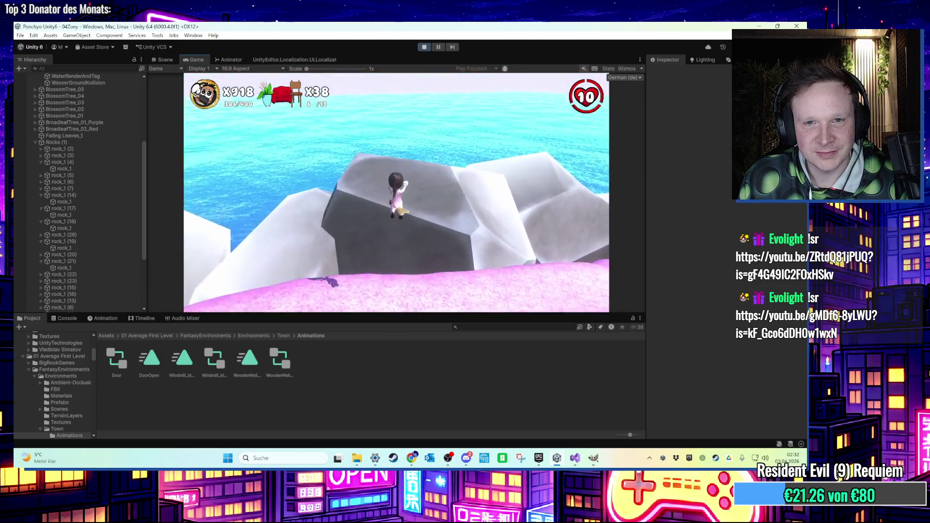
{"action": "key", "text": "super"}
{"action": "left_click", "coordinate": [424, 46]}
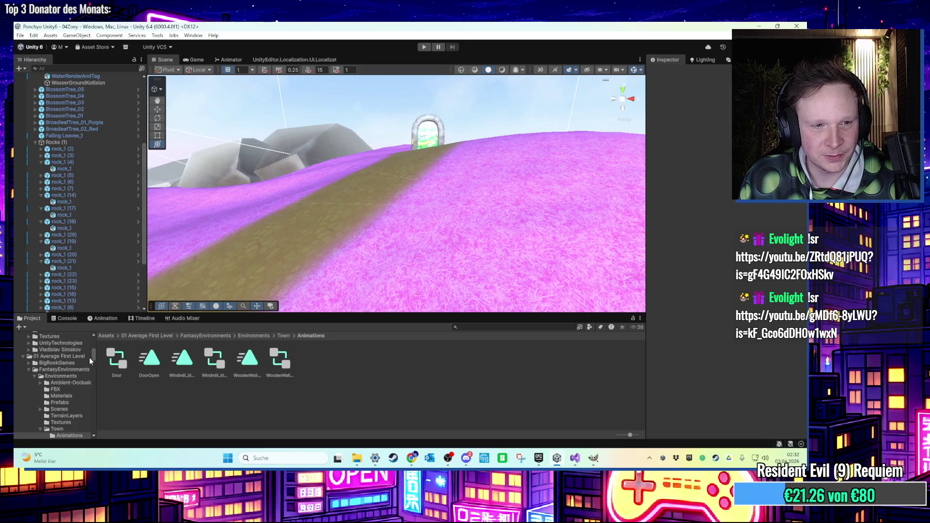
- Open the 03RooftopTrouble scene from the Scenes folder
{"action": "scroll", "coordinate": [89, 361], "scroll_direction": "up", "scroll_amount": 10}
{"action": "left_click", "coordinate": [41, 348]}
{"action": "left_click", "coordinate": [484, 358]}
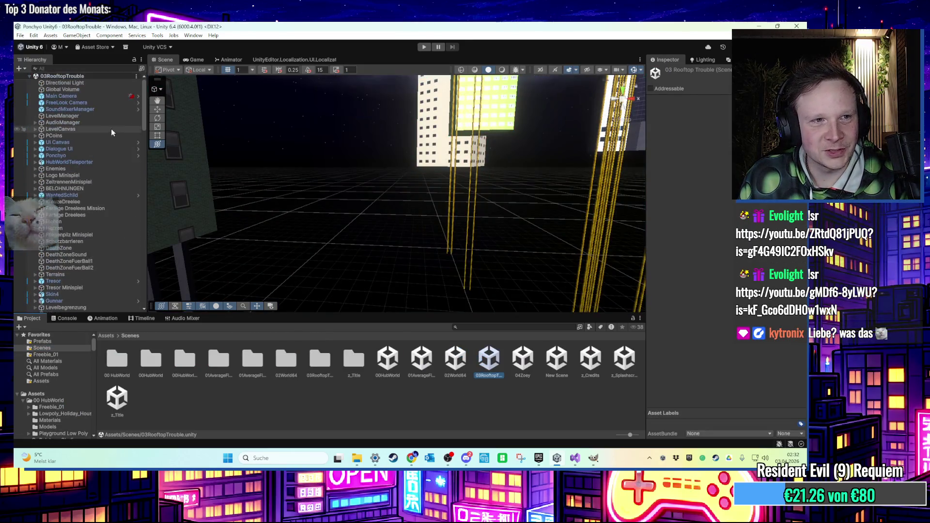
- Select the Directional Light and view the city around Richon's rooftop
{"action": "left_click", "coordinate": [85, 82]}
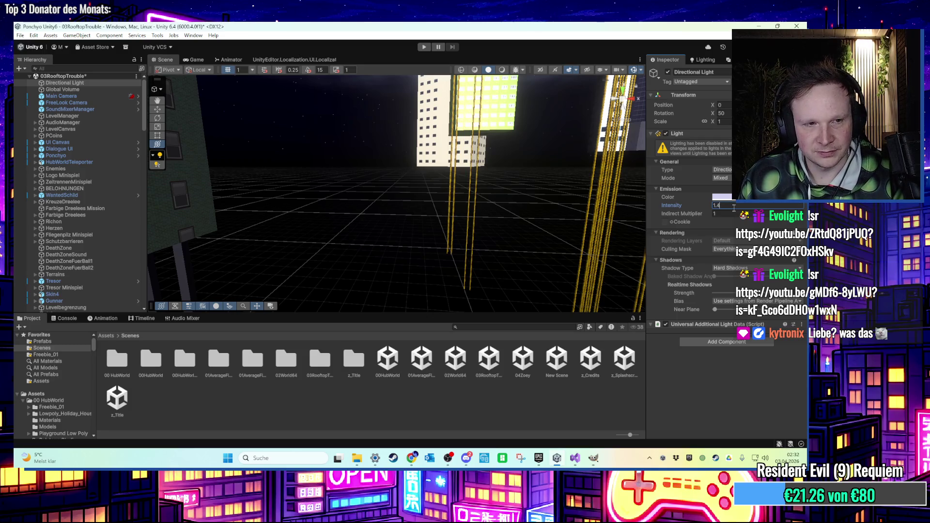
{"action": "double_click", "coordinate": [51, 221]}
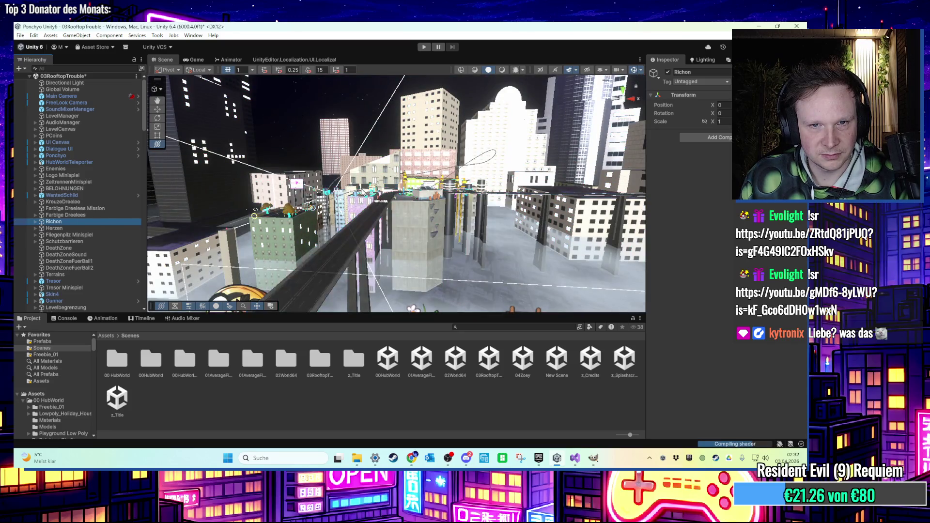
{"action": "scroll", "coordinate": [349, 183], "scroll_direction": "up", "scroll_amount": 5}
{"action": "scroll", "coordinate": [349, 183], "scroll_direction": "up", "scroll_amount": 5}
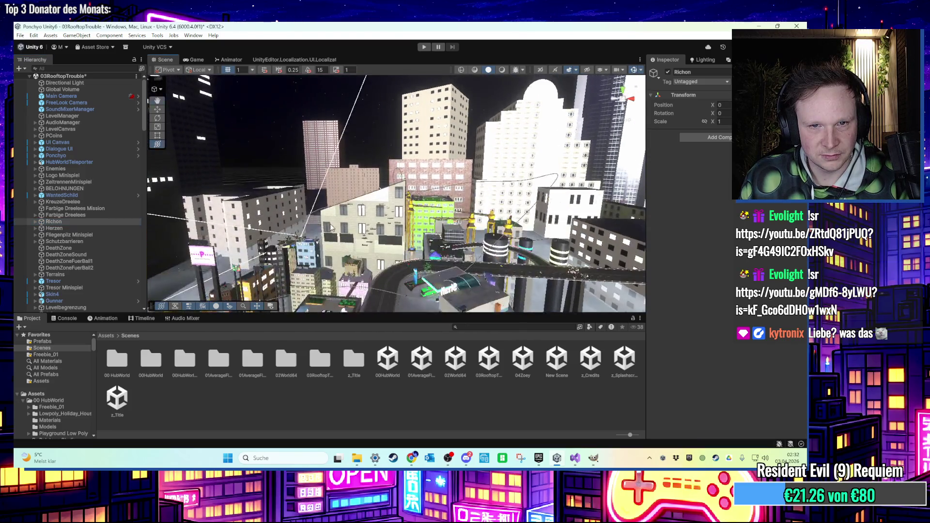
{"action": "left_click_drag", "start_coordinate": [339, 209], "coordinate": [615, 246]}
- Set the Directional Light intensity to 1.4 and bring up the Lighting settings
{"action": "left_click", "coordinate": [82, 84]}
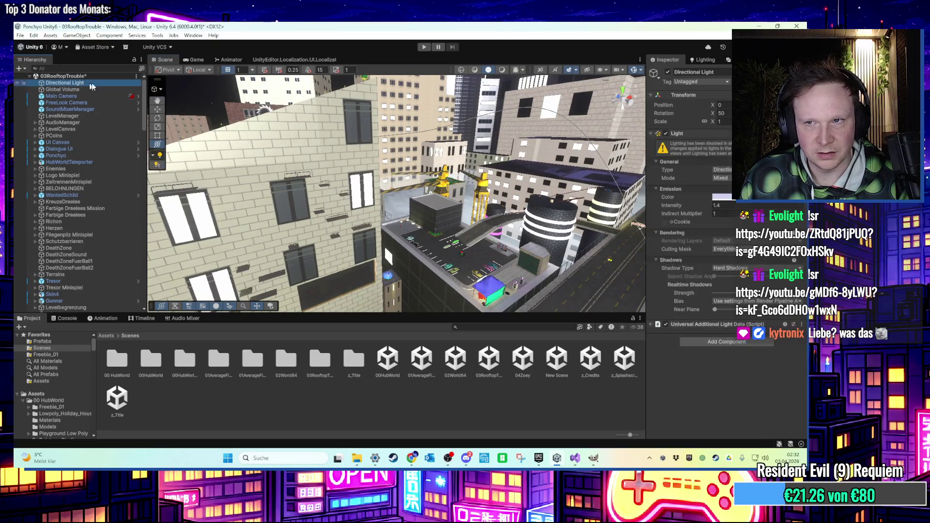
{"action": "key", "text": "f"}
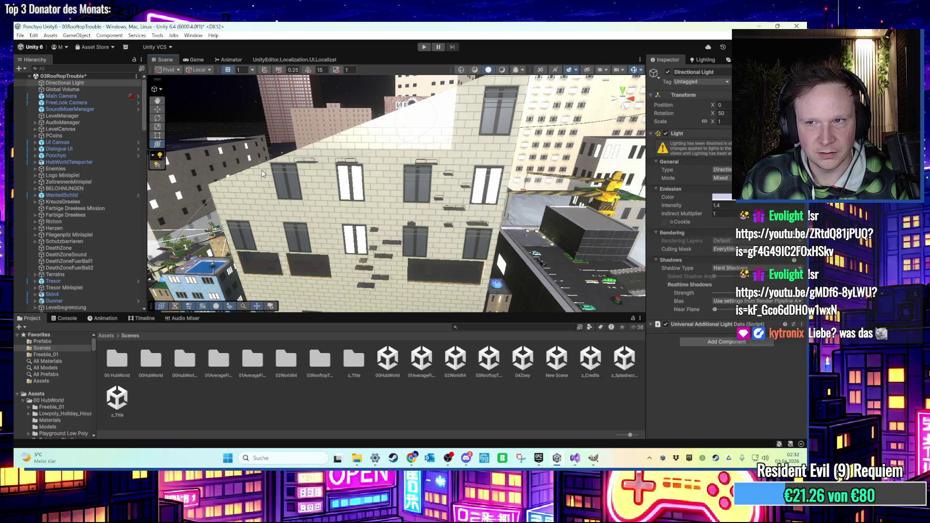
{"action": "mouse_move", "coordinate": [260, 170]}
{"action": "left_mouse_down"}
{"action": "mouse_move", "coordinate": [383, 133]}
{"action": "mouse_move", "coordinate": [373, 196]}
{"action": "mouse_move", "coordinate": [380, 119]}
{"action": "left_mouse_up"}
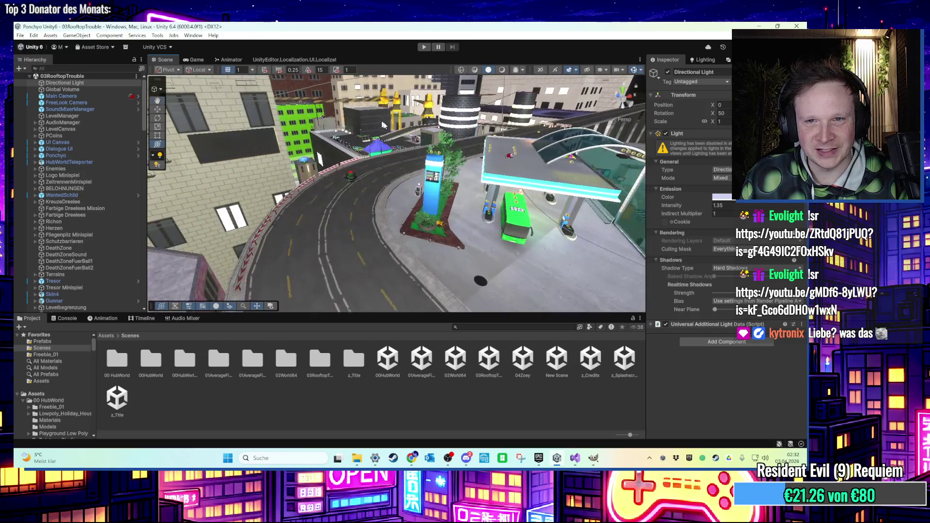
{"action": "left_click_drag", "start_coordinate": [363, 161], "coordinate": [394, 203]}
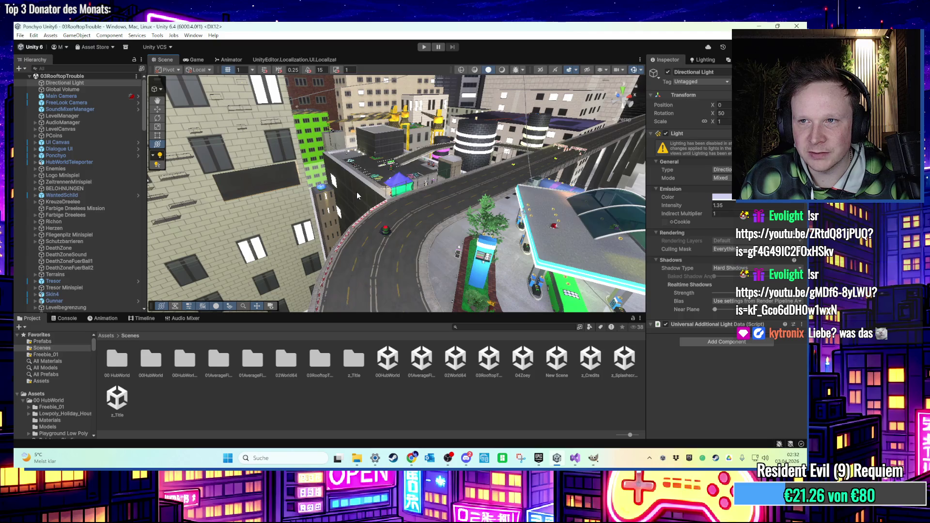
{"action": "left_click_drag", "start_coordinate": [356, 192], "coordinate": [644, 230]}
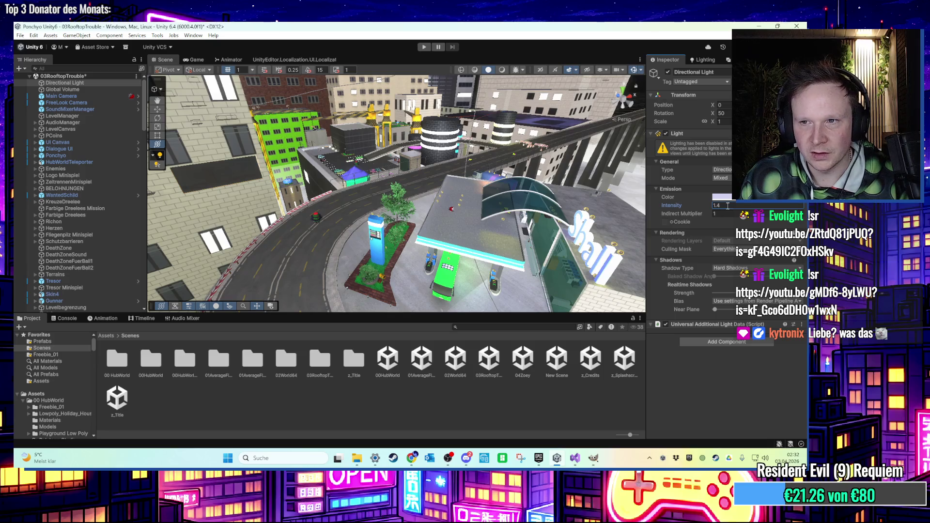
{"action": "left_click", "coordinate": [703, 60]}
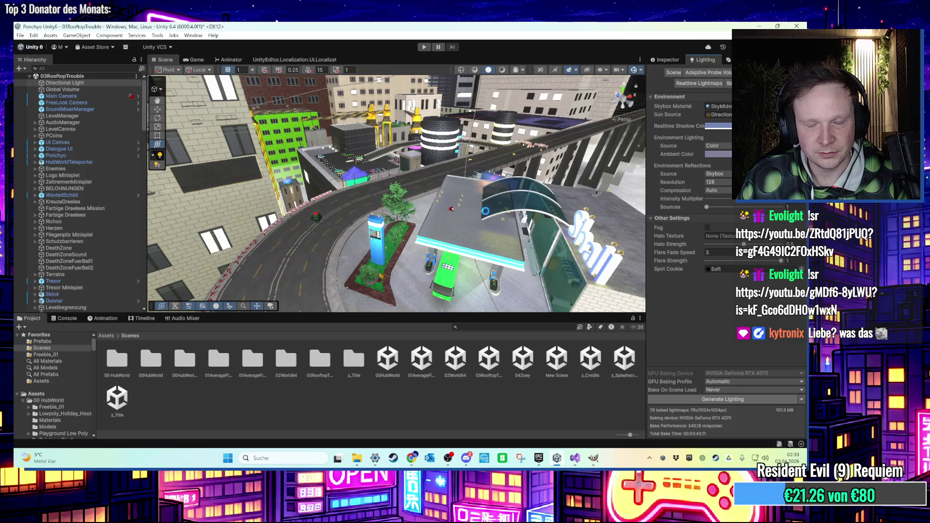
{"action": "mouse_move", "coordinate": [479, 210]}
{"action": "left_mouse_down"}
{"action": "mouse_move", "coordinate": [398, 190]}
{"action": "mouse_move", "coordinate": [373, 216]}
{"action": "left_mouse_up"}
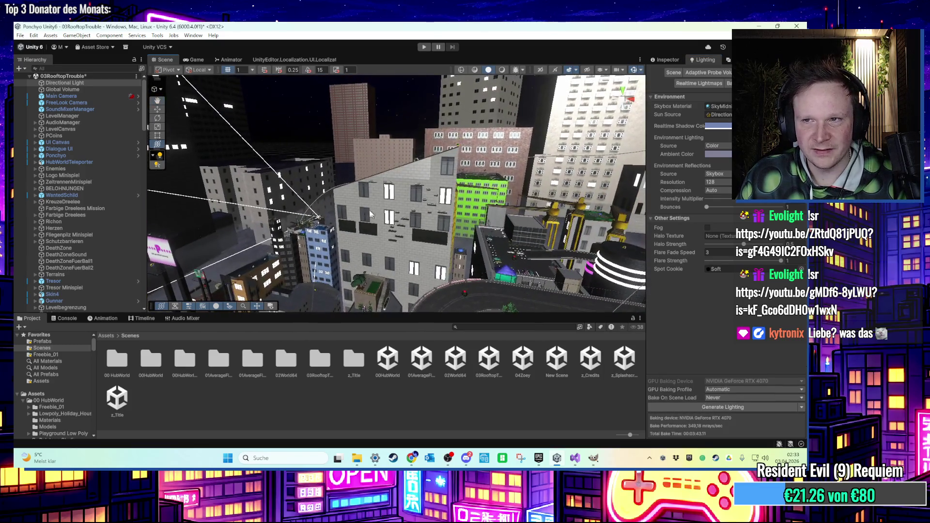
- Open the 01AverageFirstLevel scene, discarding the current scene's unsaved changes
{"action": "left_click", "coordinate": [95, 85]}
{"action": "double_click", "coordinate": [421, 359]}
{"action": "left_click", "coordinate": [391, 258]}
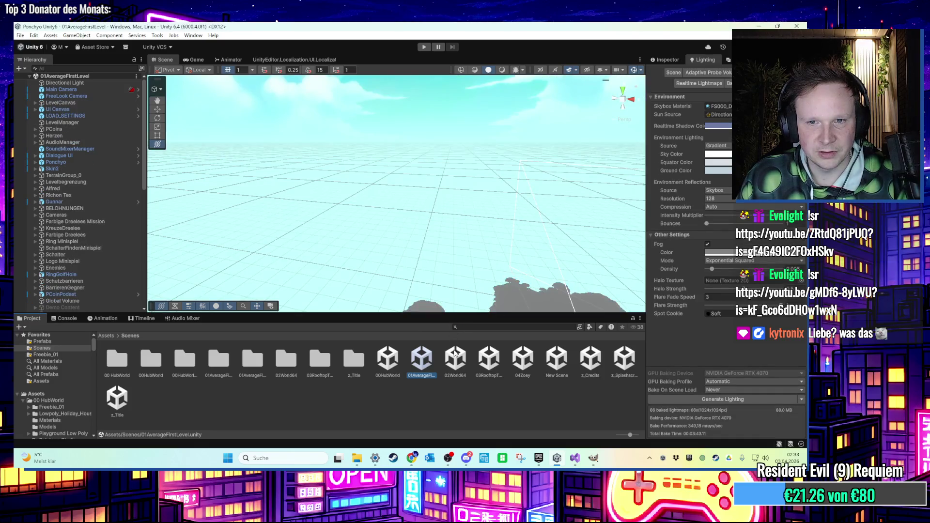
- Browse past 02World64, reopen 03RooftopTrouble, and fly the view toward the gas station
{"action": "left_click", "coordinate": [71, 83]}
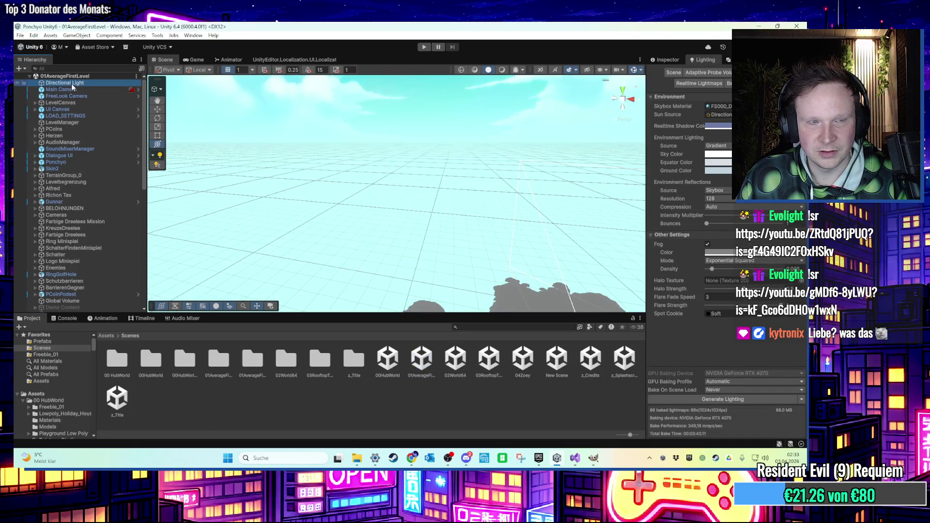
{"action": "left_click", "coordinate": [417, 376]}
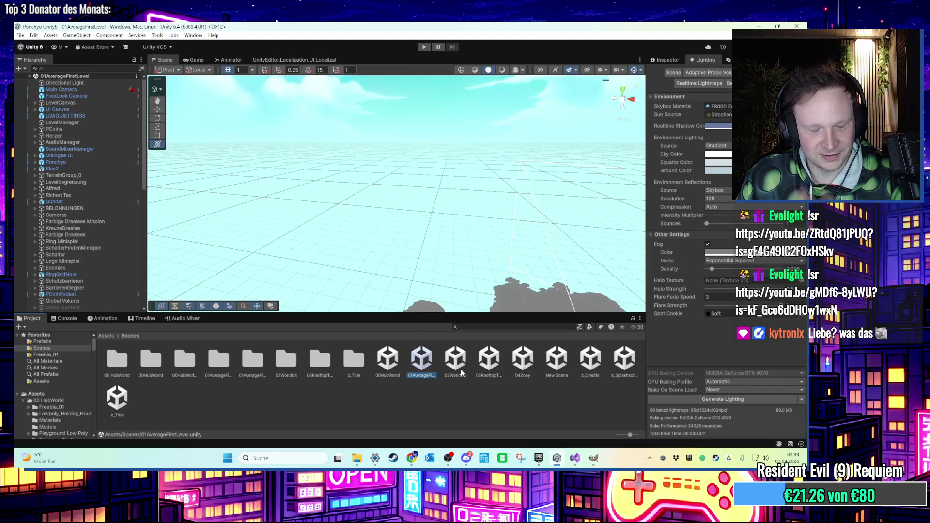
{"action": "left_click", "coordinate": [460, 369]}
{"action": "left_click", "coordinate": [481, 368]}
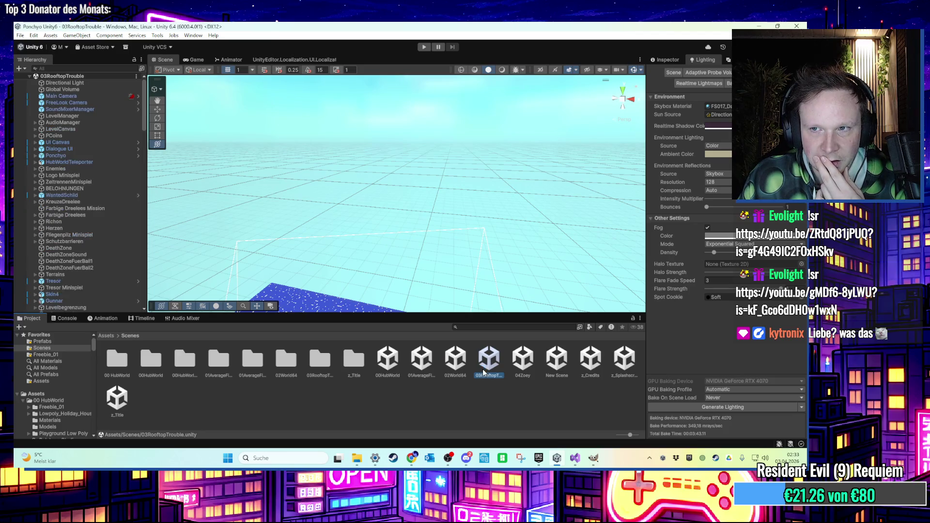
{"action": "left_click_drag", "start_coordinate": [481, 244], "coordinate": [521, 235]}
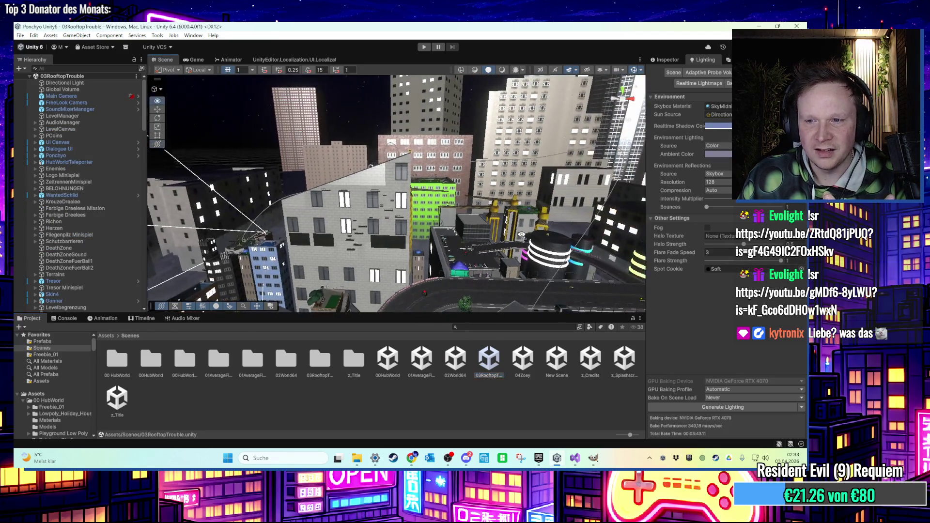
{"action": "mouse_move", "coordinate": [458, 260]}
{"action": "left_mouse_down"}
{"action": "mouse_move", "coordinate": [488, 223]}
{"action": "mouse_move", "coordinate": [225, 178]}
{"action": "left_mouse_up"}
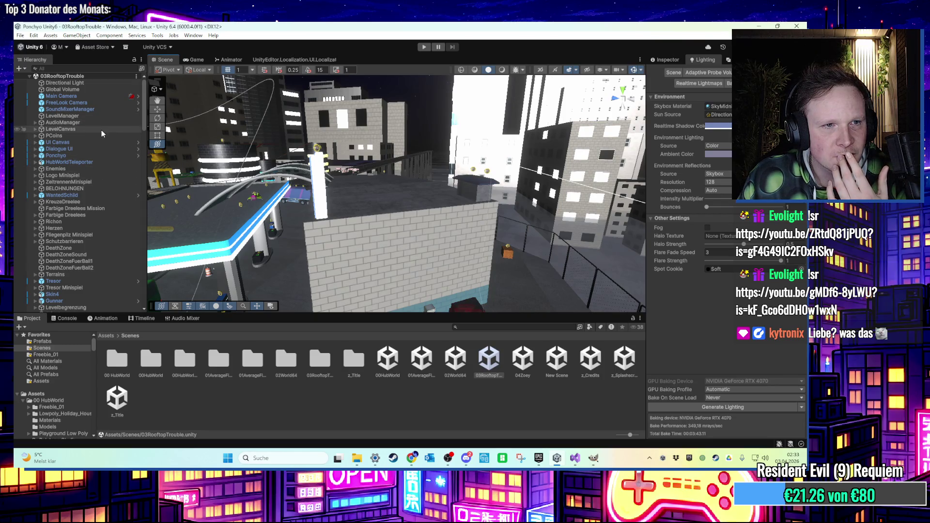
- Inspect the Global Volume's properties, then select the Directional Light
{"action": "left_click", "coordinate": [87, 88]}
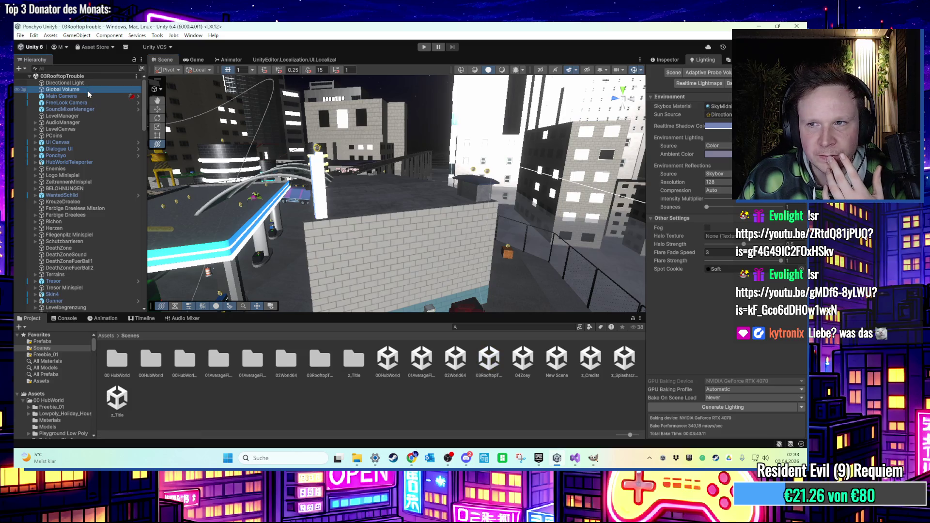
{"action": "left_click", "coordinate": [664, 60]}
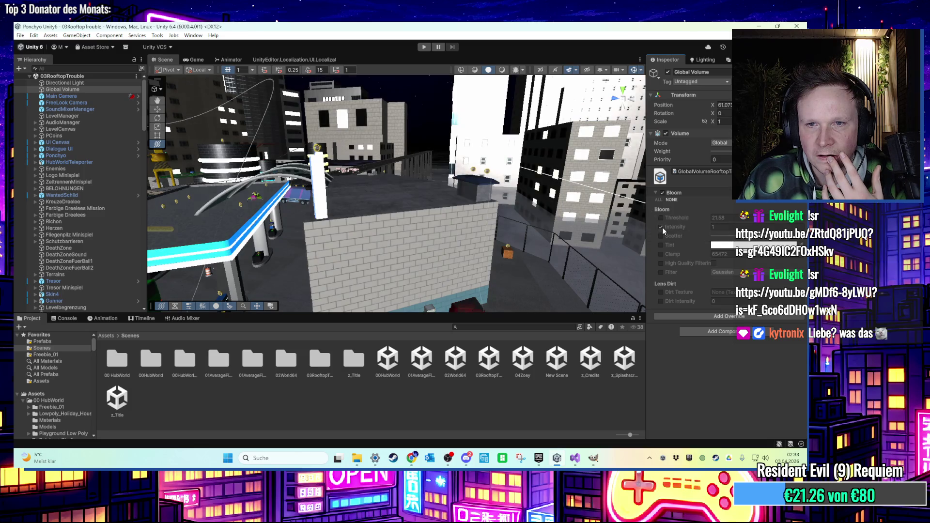
{"action": "left_click", "coordinate": [90, 82]}
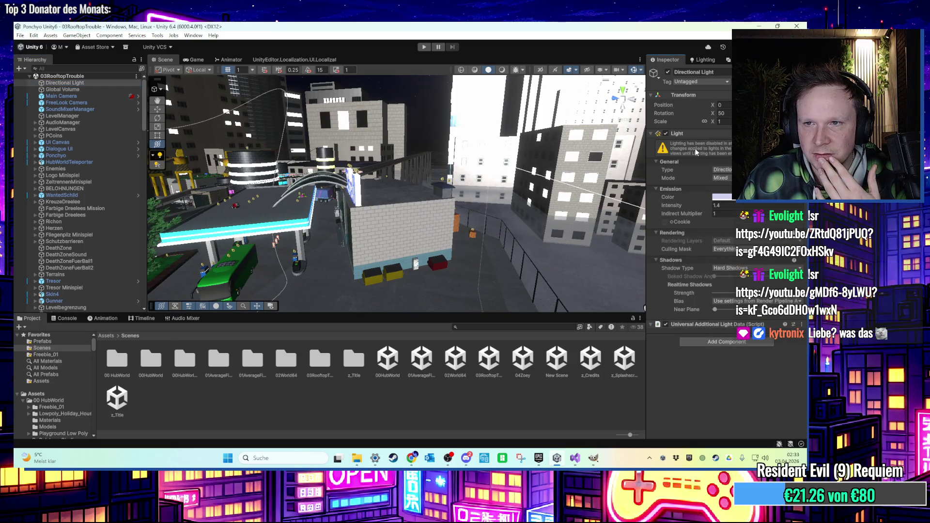
- Toggle the Directional Light off and on, save the scene, and frame the gas station
{"action": "left_click", "coordinate": [666, 134]}
{"action": "left_click", "coordinate": [667, 134]}
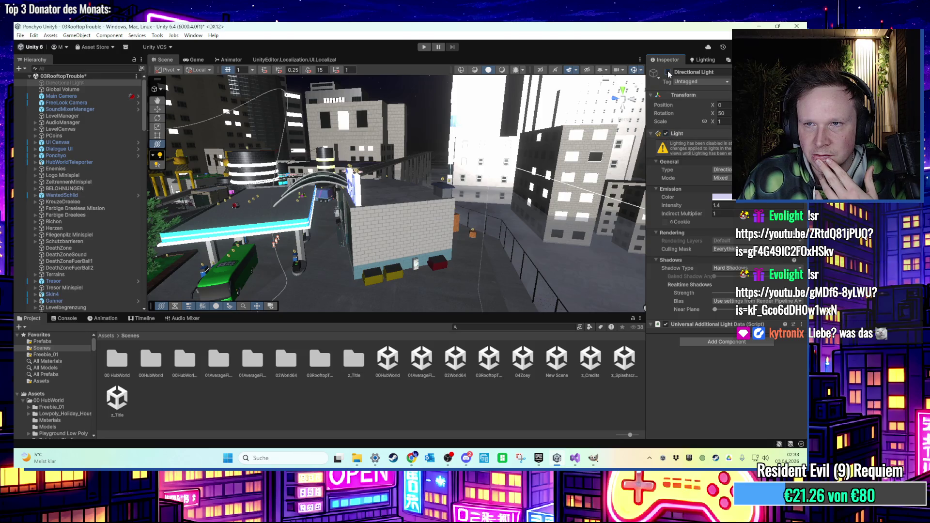
{"action": "scroll", "coordinate": [448, 297], "scroll_direction": "down", "scroll_amount": 2}
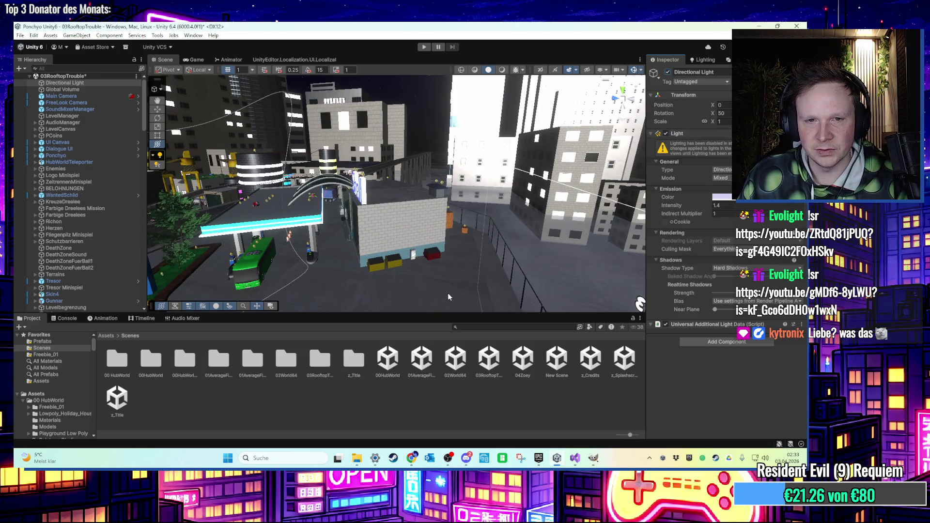
{"action": "key", "text": "ctrl+s"}
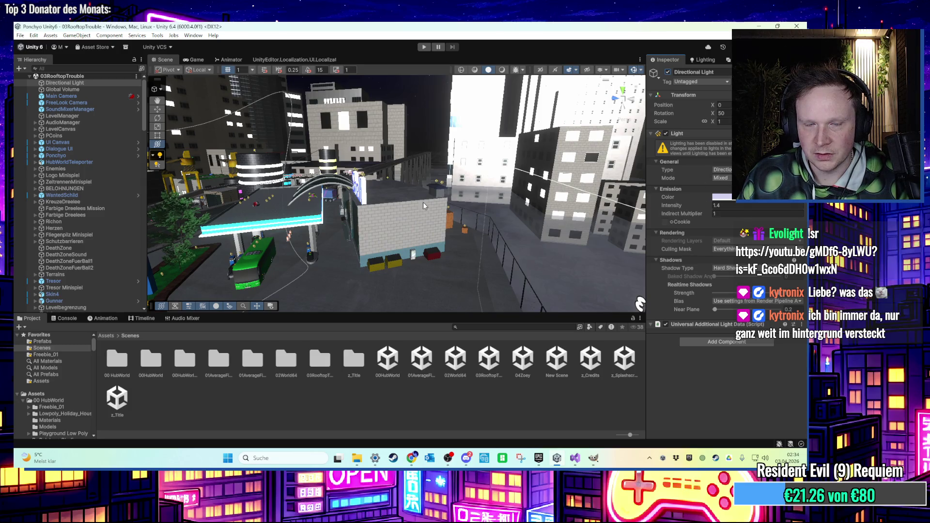
{"action": "key", "text": "f"}
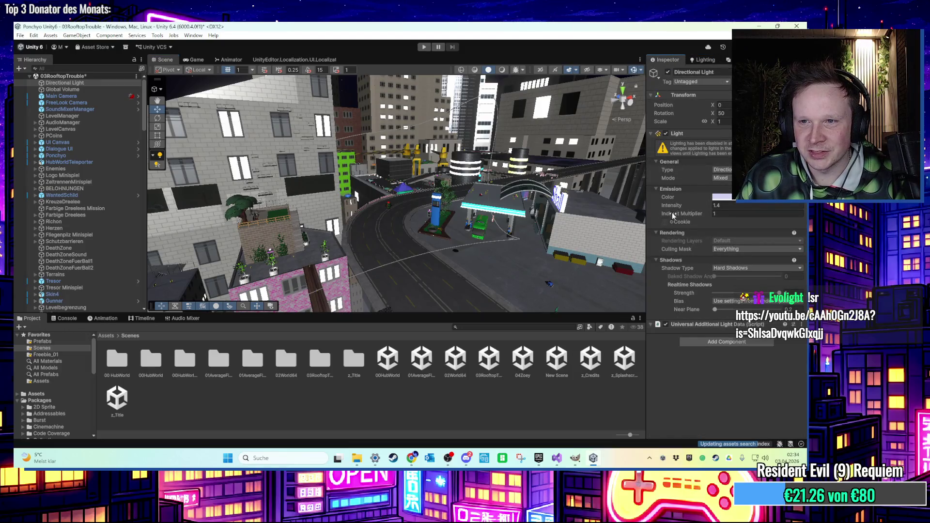
- Try the Scene toolbar toggles: unlit shading, gizmo options, 2D view, and scene audio on
{"action": "mouse_move", "coordinate": [465, 203]}
{"action": "left_mouse_down"}
{"action": "mouse_move", "coordinate": [429, 187]}
{"action": "mouse_move", "coordinate": [481, 263]}
{"action": "mouse_move", "coordinate": [423, 197]}
{"action": "left_mouse_up"}
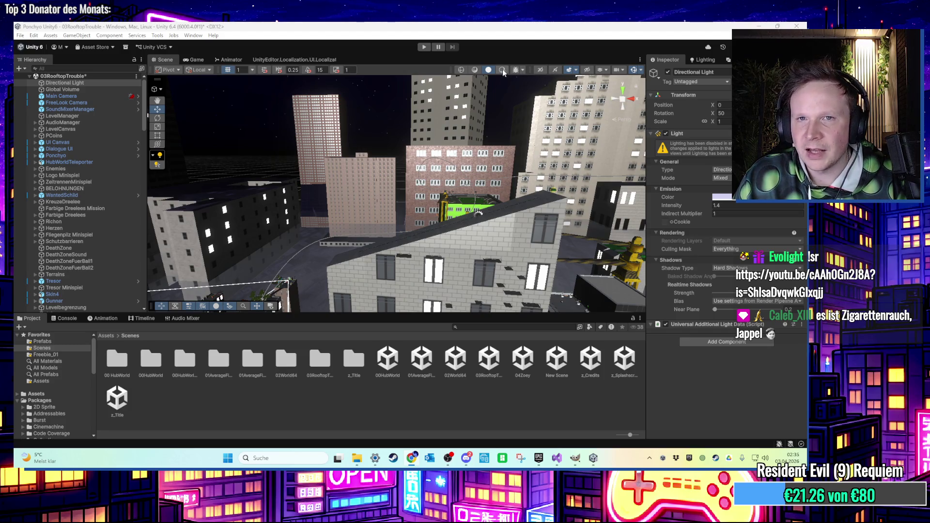
{"action": "left_click", "coordinate": [488, 70]}
{"action": "left_click", "coordinate": [488, 70]}
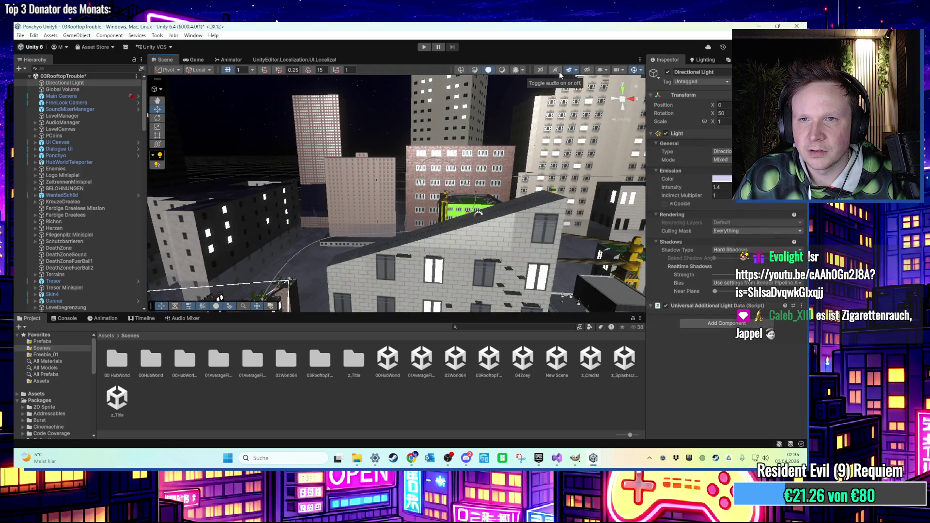
{"action": "left_click", "coordinate": [641, 70]}
{"action": "left_click", "coordinate": [641, 73]}
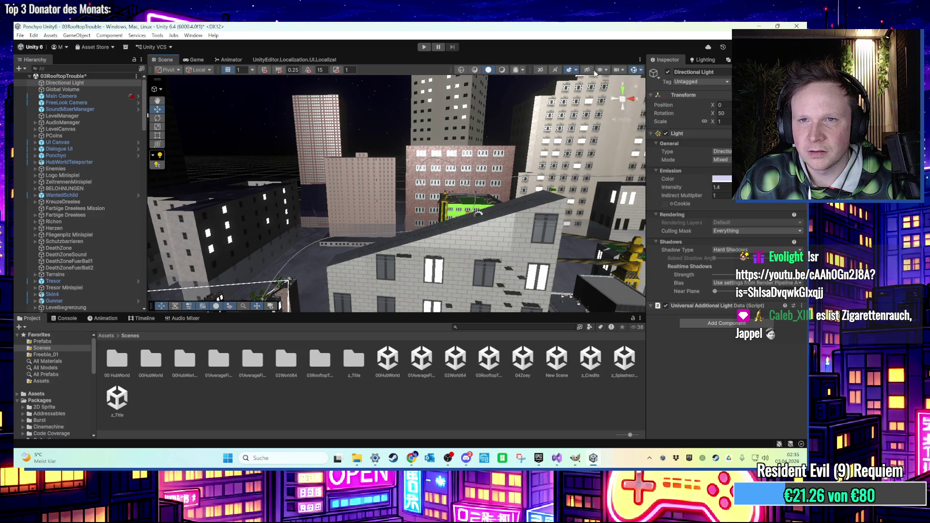
{"action": "left_click", "coordinate": [542, 70]}
{"action": "left_click", "coordinate": [542, 70]}
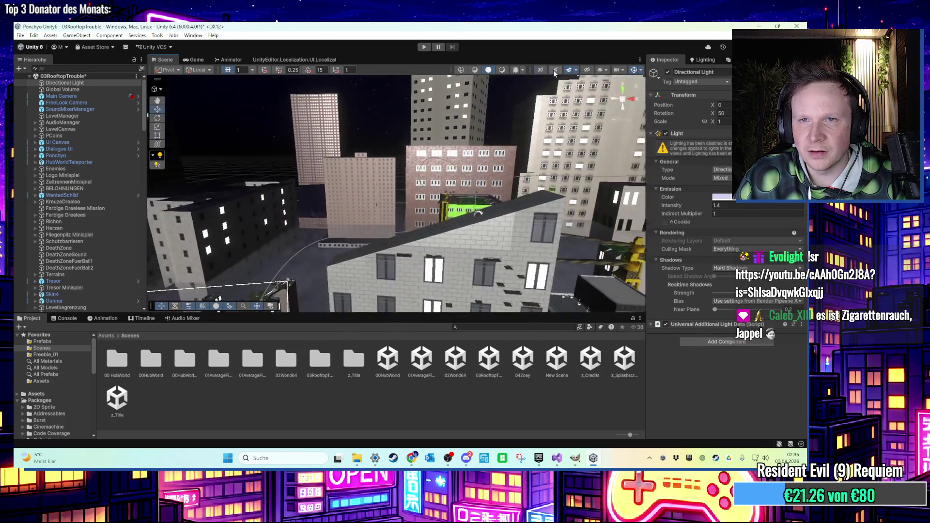
{"action": "left_click", "coordinate": [556, 71]}
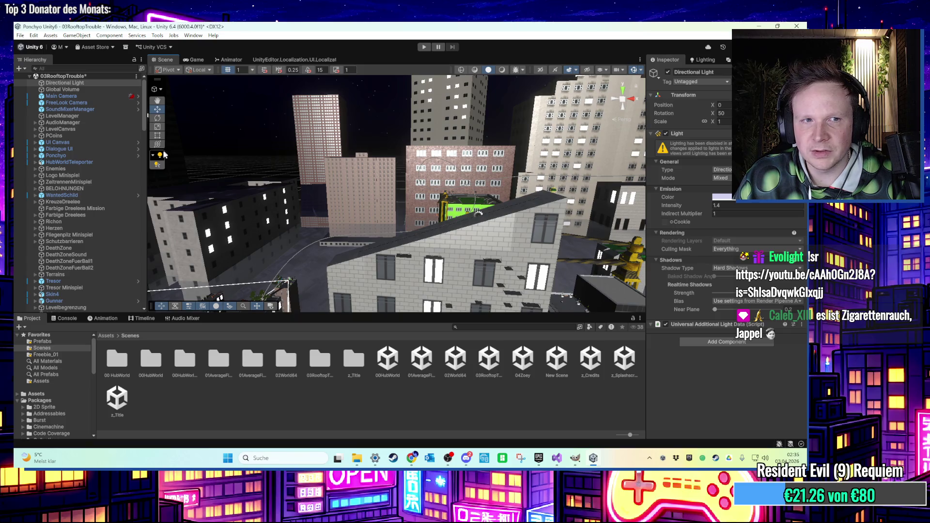
- Frame the directional light, return to the city, then run and stop a quick playtest
{"action": "key", "text": "f"}
{"action": "left_click", "coordinate": [159, 166]}
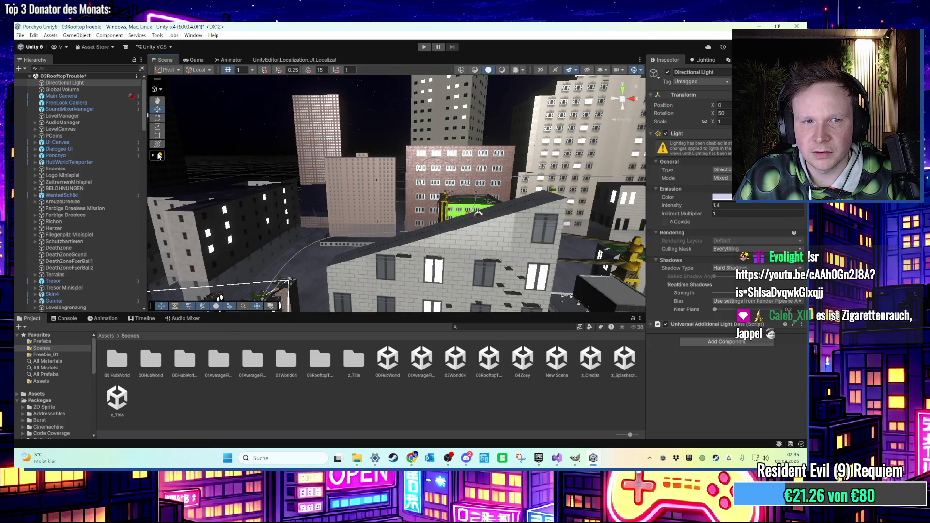
{"action": "left_click", "coordinate": [424, 47]}
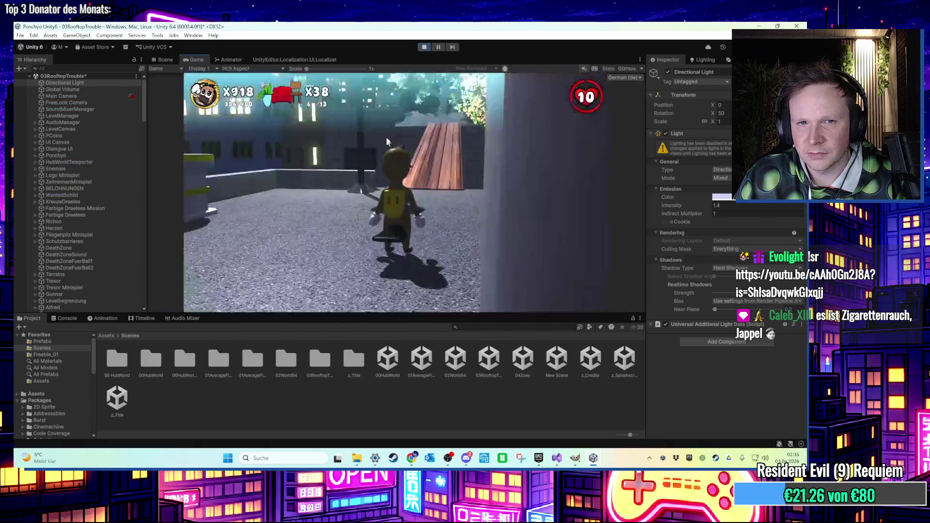
{"action": "left_click", "coordinate": [424, 48]}
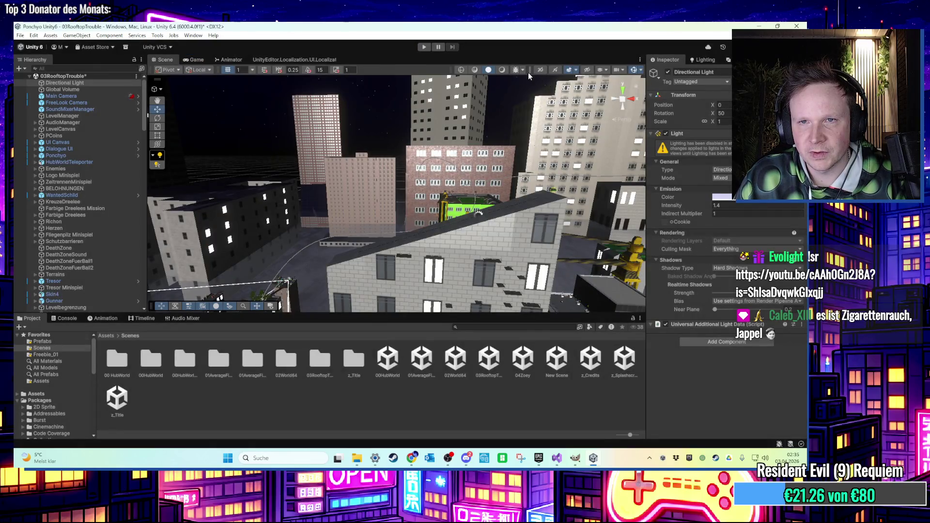
{"action": "left_click", "coordinate": [522, 70]}
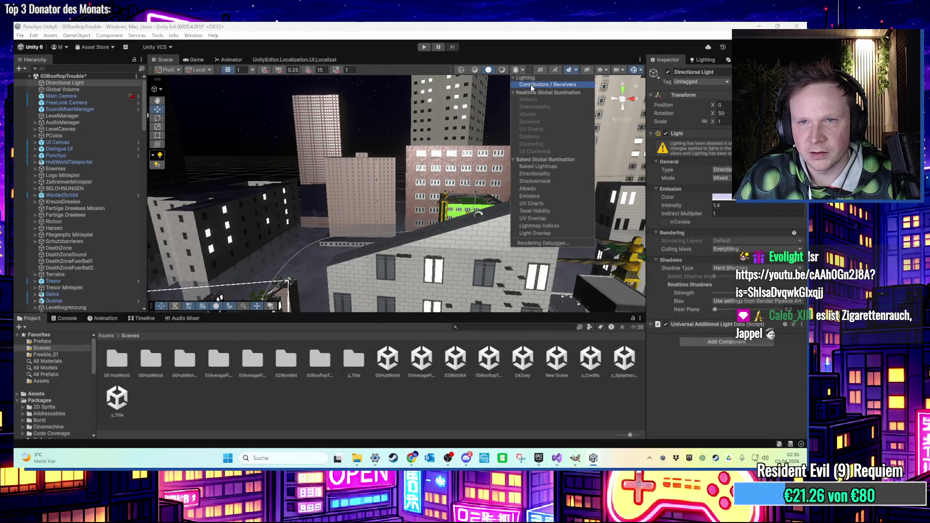
- Explore the Lighting draw mode's contributors/receivers and realtime GI visualization options
{"action": "left_click", "coordinate": [530, 85]}
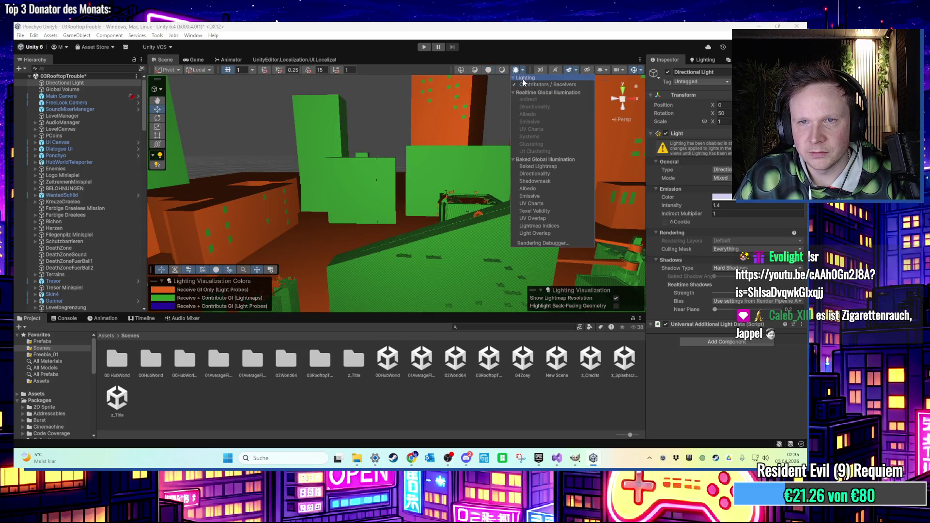
{"action": "left_click", "coordinate": [522, 79]}
{"action": "left_click", "coordinate": [522, 78]}
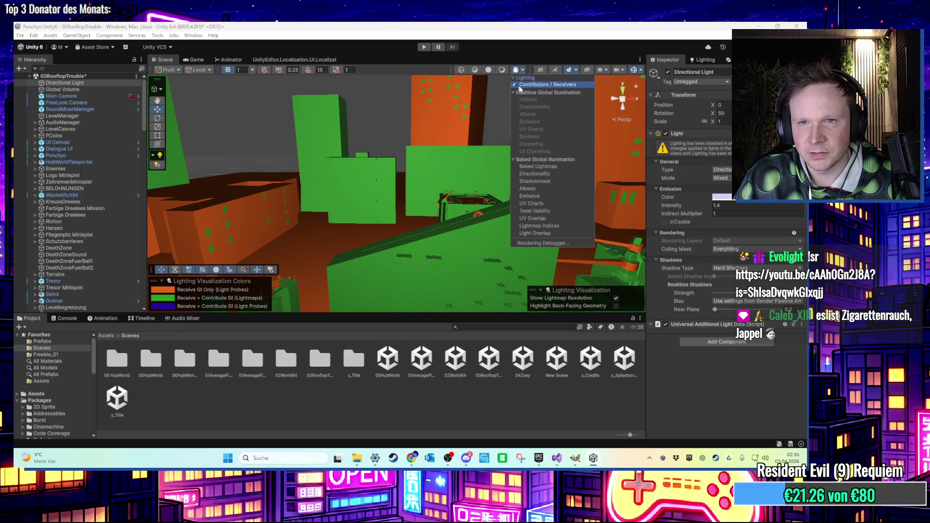
{"action": "left_click", "coordinate": [528, 92]}
{"action": "left_click", "coordinate": [528, 91]}
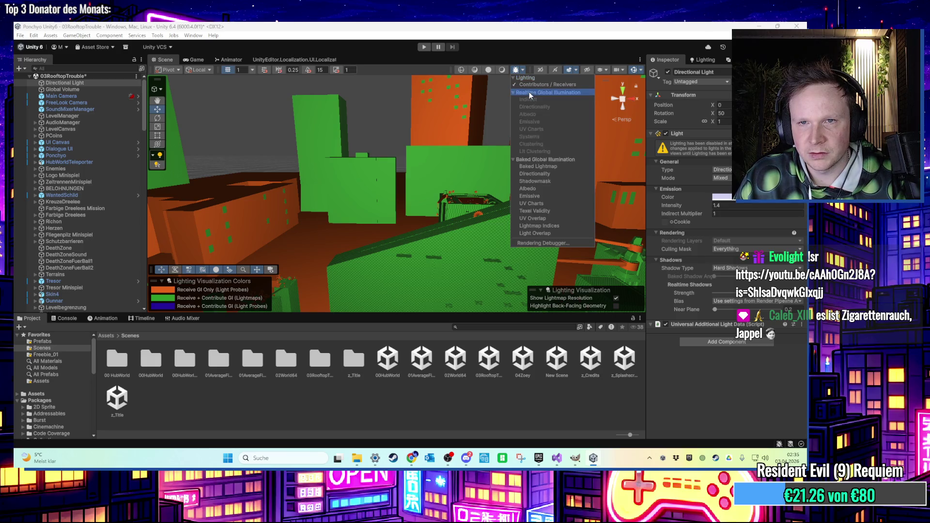
- Return to normal lit shading, zoom out, and slide the editor window mostly off-screen
{"action": "left_click", "coordinate": [516, 71]}
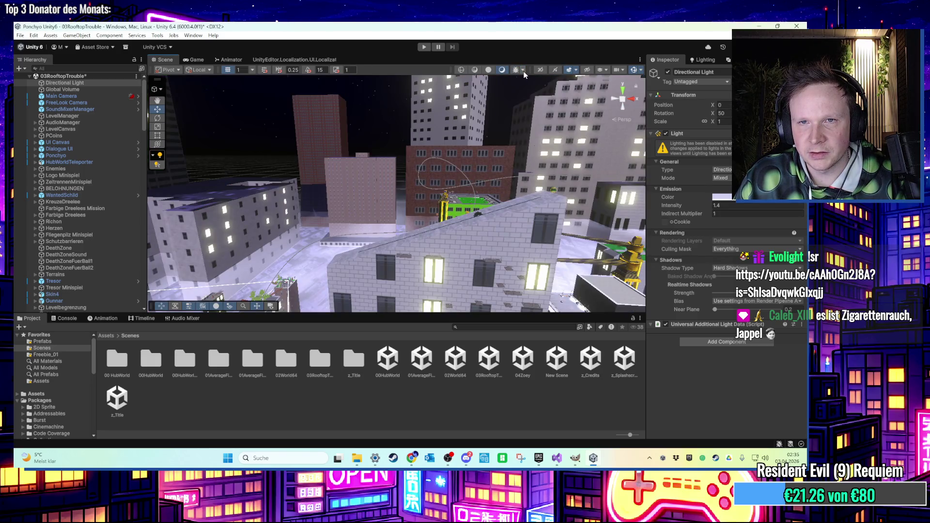
{"action": "left_click", "coordinate": [492, 70]}
{"action": "left_click", "coordinate": [501, 71]}
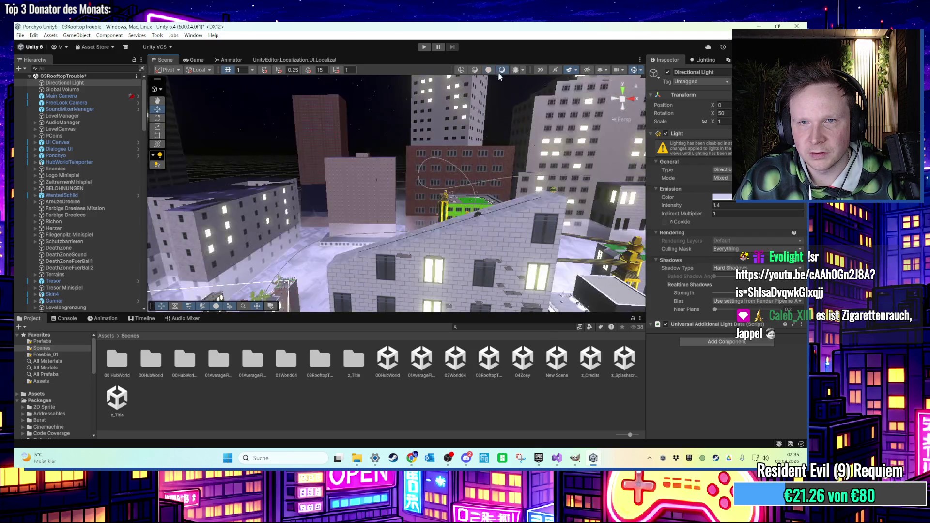
{"action": "scroll", "coordinate": [458, 213], "scroll_direction": "down", "scroll_amount": 5}
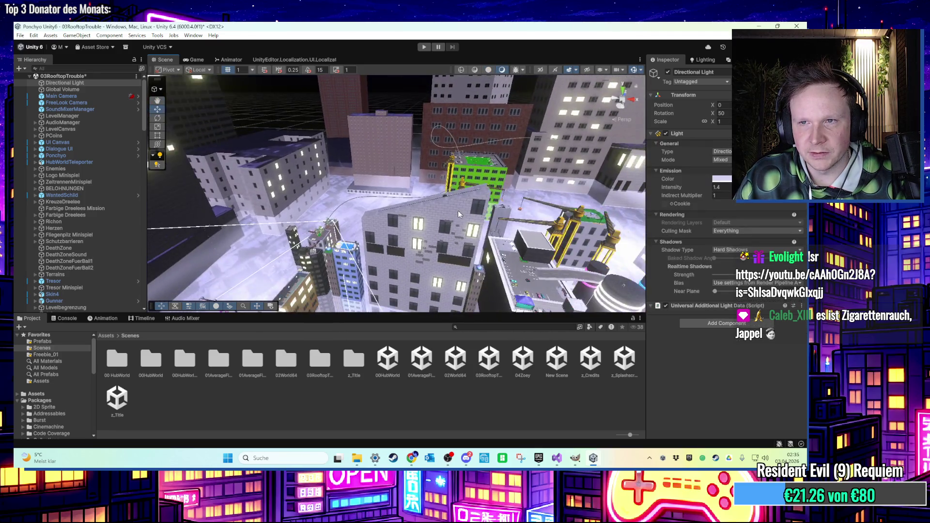
{"action": "scroll", "coordinate": [458, 210], "scroll_direction": "up", "scroll_amount": 10}
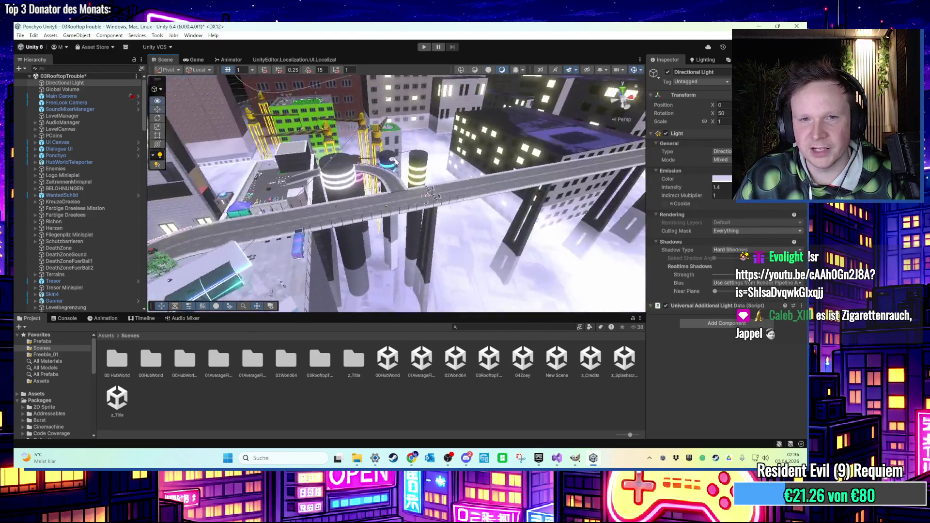
{"action": "scroll", "coordinate": [440, 154], "scroll_direction": "down", "scroll_amount": 5}
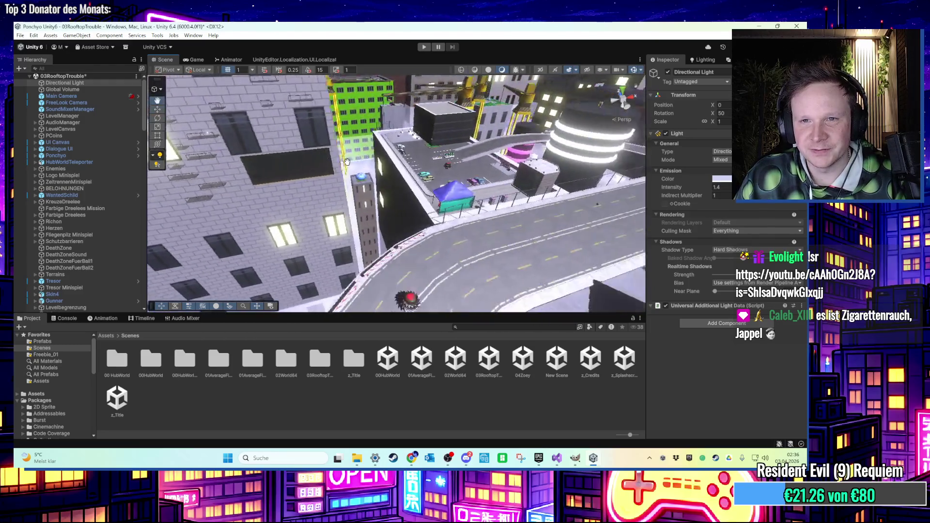
{"action": "mouse_move", "coordinate": [194, 26]}
{"action": "left_mouse_down"}
{"action": "mouse_move", "coordinate": [887, 87]}
{"action": "mouse_move", "coordinate": [866, 92]}
{"action": "left_mouse_up"}
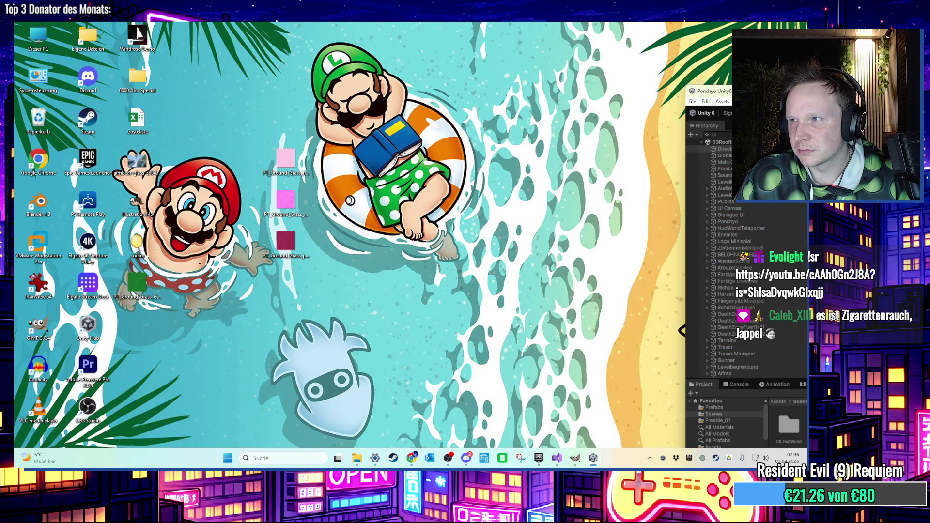
- Push the Unity window further aside, then switch back to the editor running Play mode
{"action": "left_click_drag", "start_coordinate": [866, 92], "coordinate": [911, 77]}
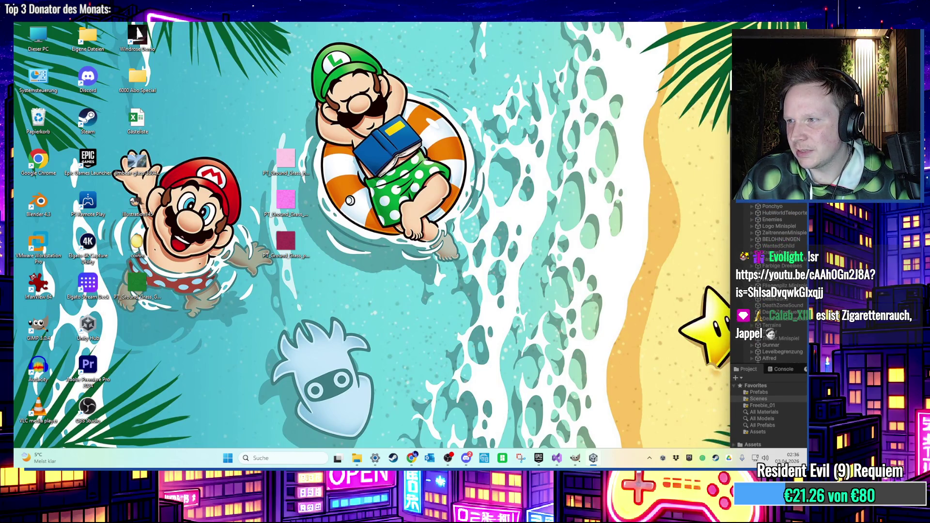
{"action": "key", "text": "super"}
{"action": "key", "text": "super"}
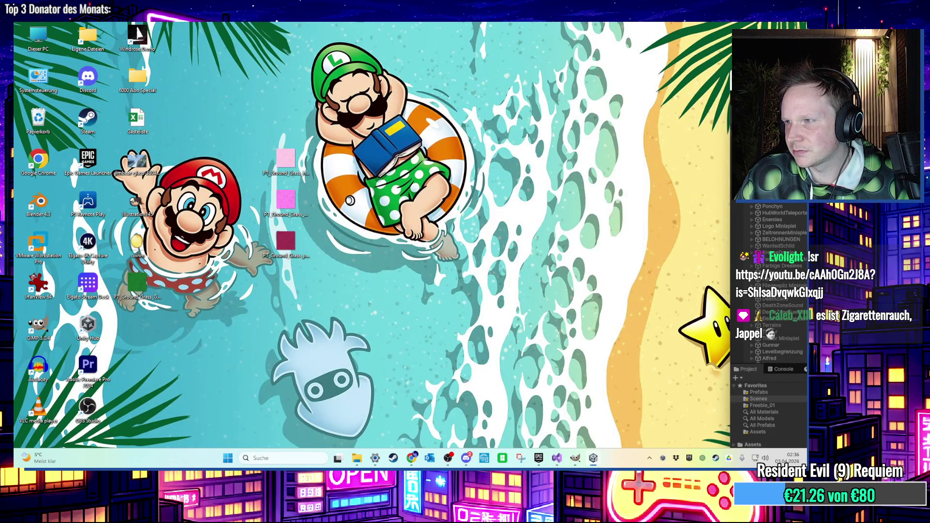
{"action": "key", "text": "super"}
{"action": "key", "text": "super"}
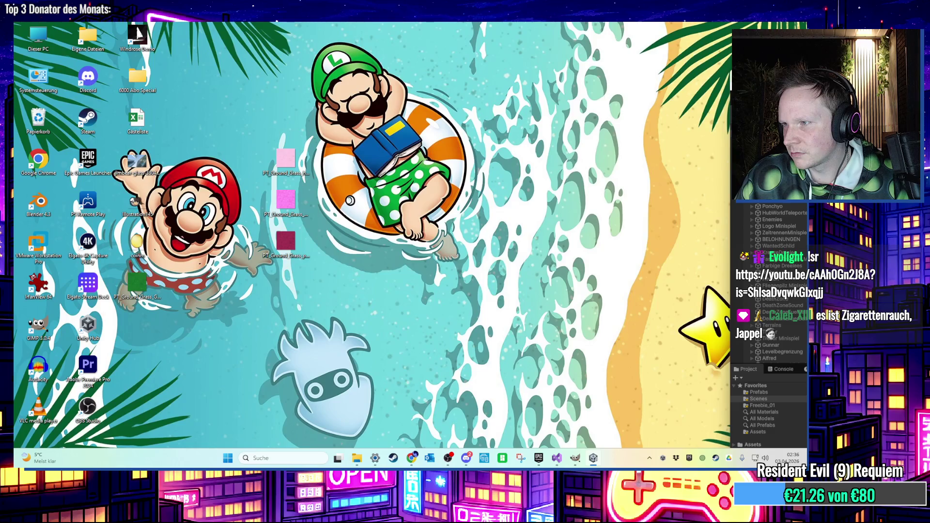
{"action": "key", "text": "super"}
{"action": "key", "text": "super"}
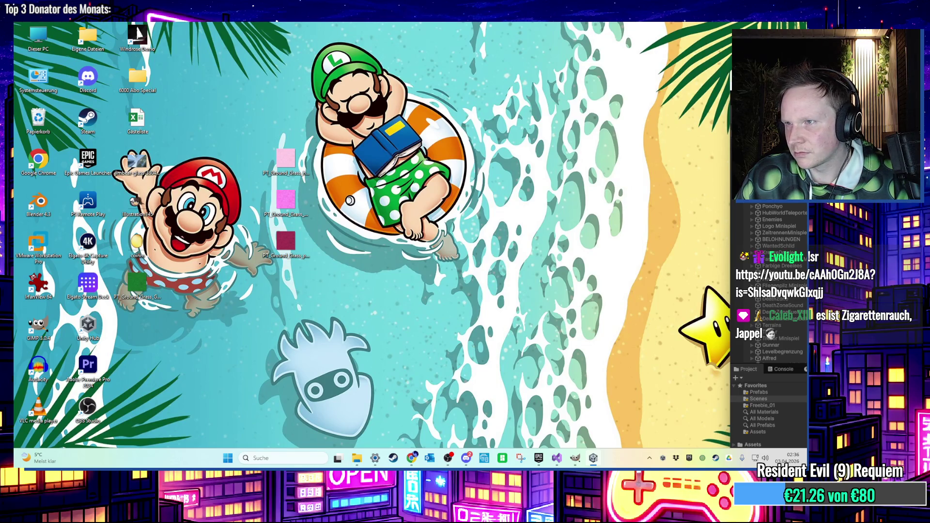
{"action": "key", "text": "alt+Tab"}
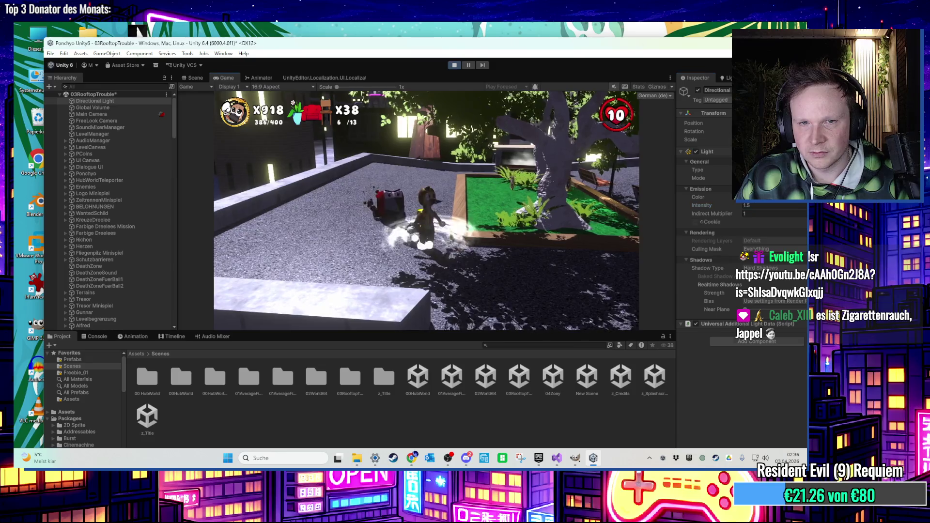
- Restore the editor to full size and run the character toward the wooden ramp
{"action": "key", "text": "w"}
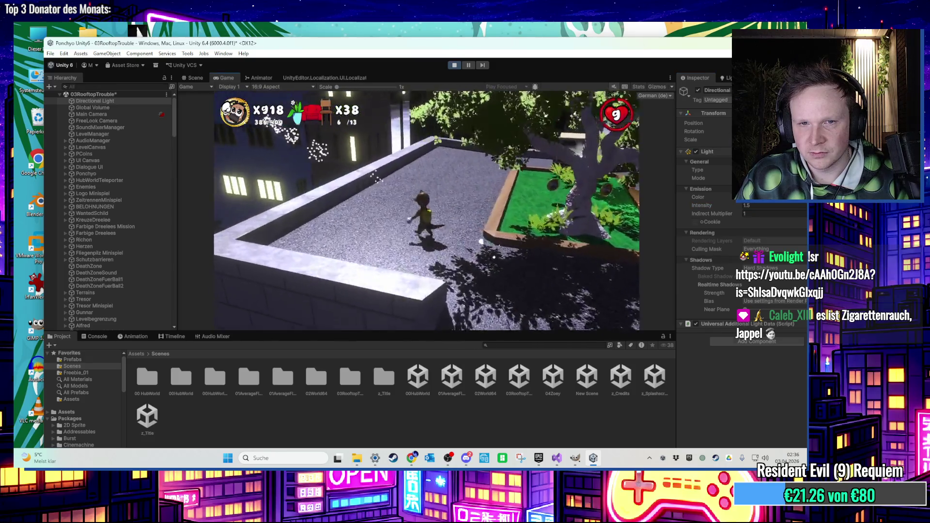
{"action": "key", "text": "super"}
{"action": "key", "text": "super+Up"}
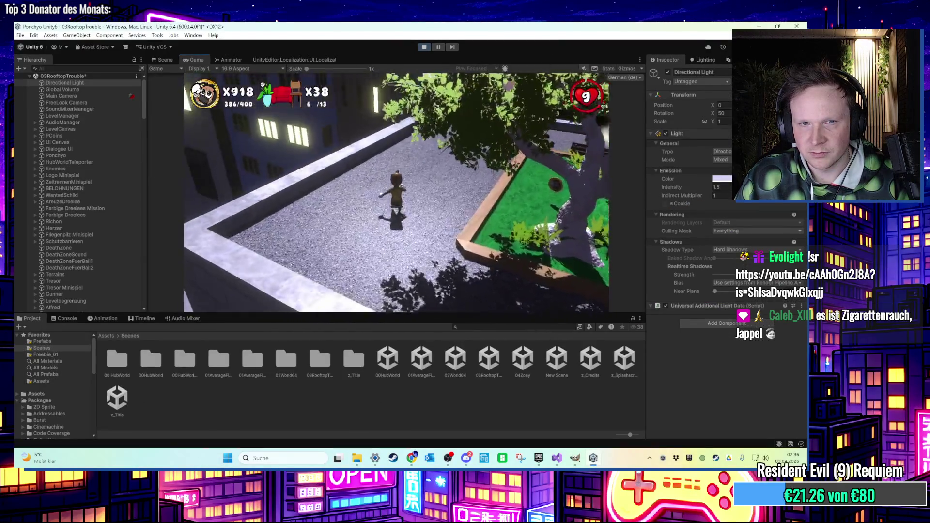
{"action": "key", "text": "w"}
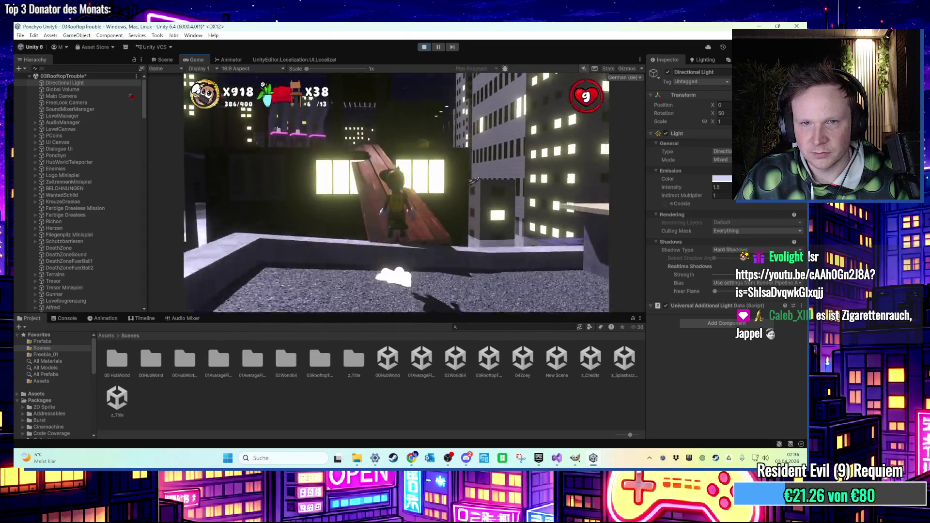
{"action": "key", "text": "super"}
{"action": "left_click", "coordinate": [446, 61]}
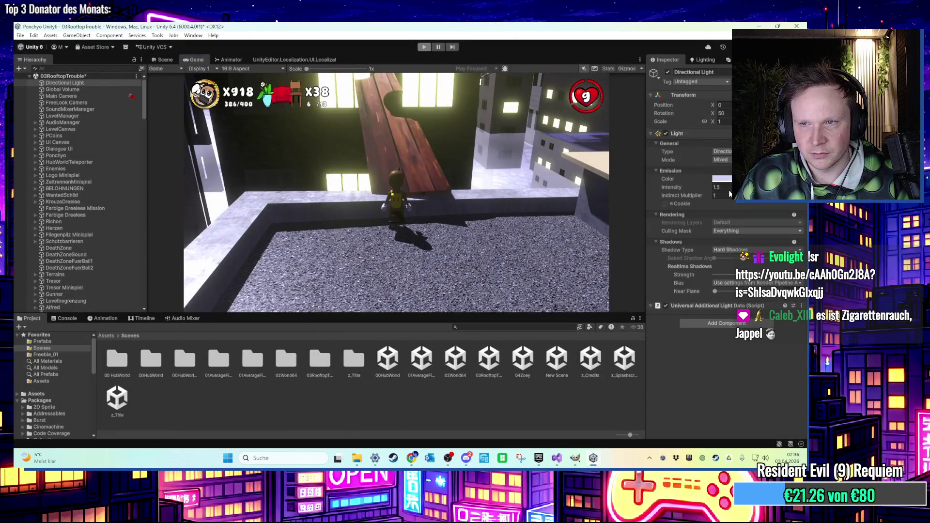
- Stop Play mode and set the Directional Light's intensity to 1.5
{"action": "key", "text": "ctrl+p"}
{"action": "left_click", "coordinate": [722, 187]}
{"action": "type", "text": "1"}
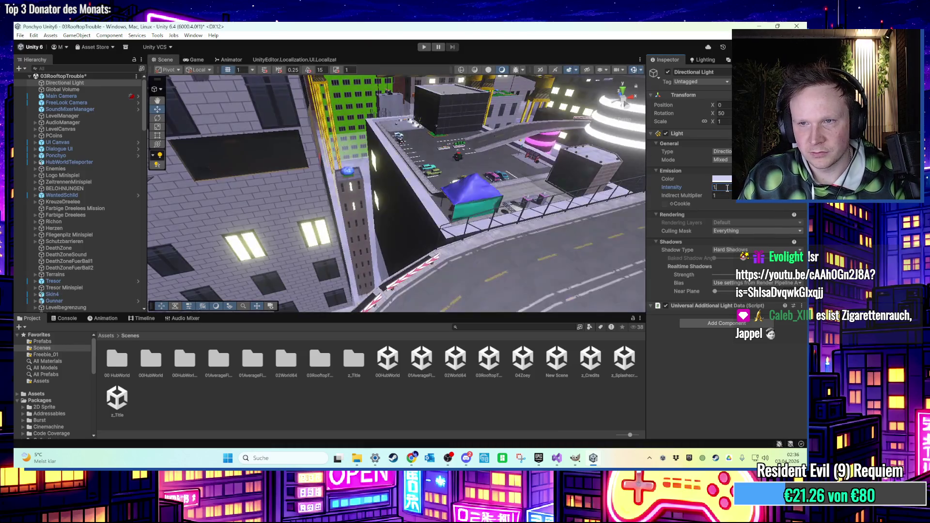
{"action": "type", "text": ".5"}
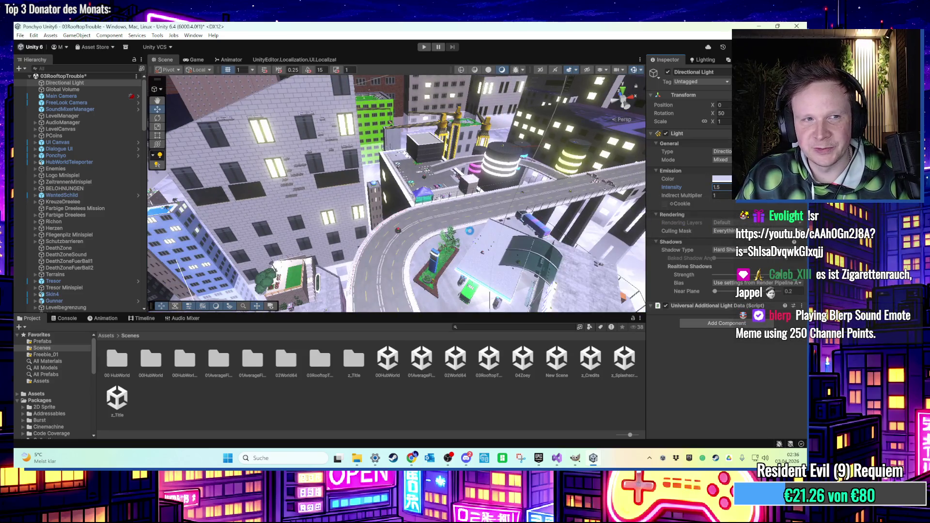
- Disable the Directional Light and start Play mode with Ctrl+P
{"action": "left_click", "coordinate": [667, 73]}
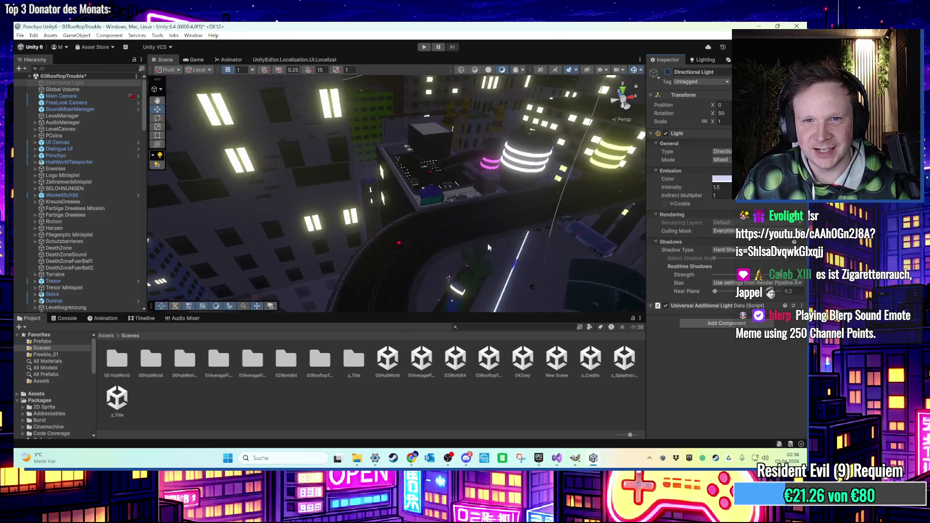
{"action": "key", "text": "ctrl+p"}
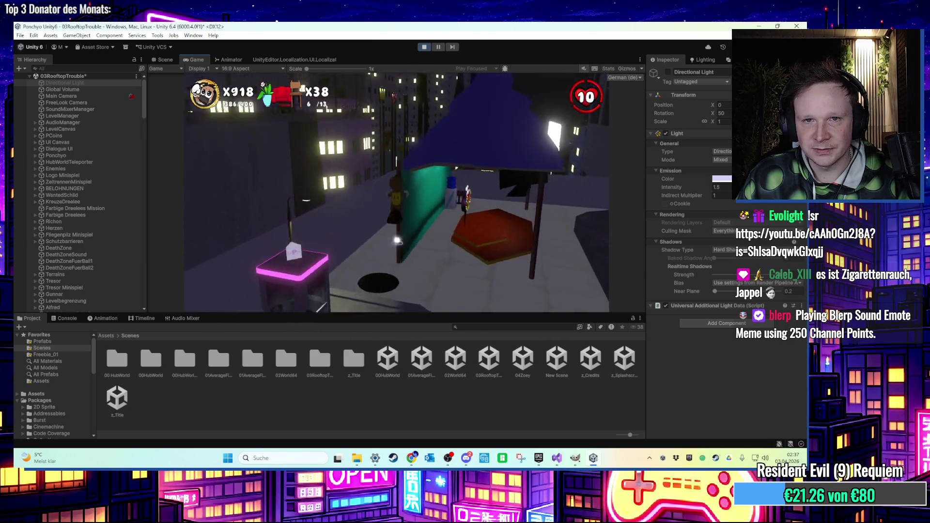
- Run the character past the gas station and bus roof into the shop, then show the Scene view
{"action": "key", "text": "w"}
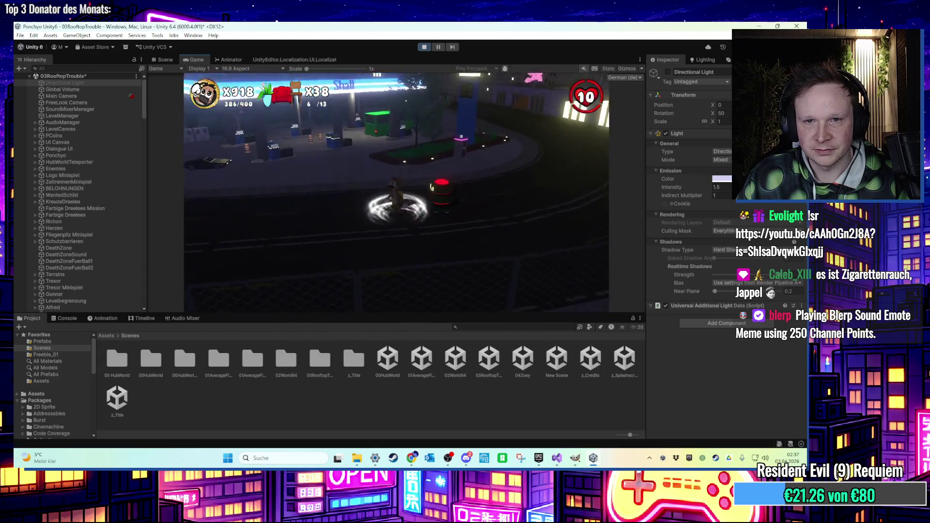
{"action": "key", "text": "w"}
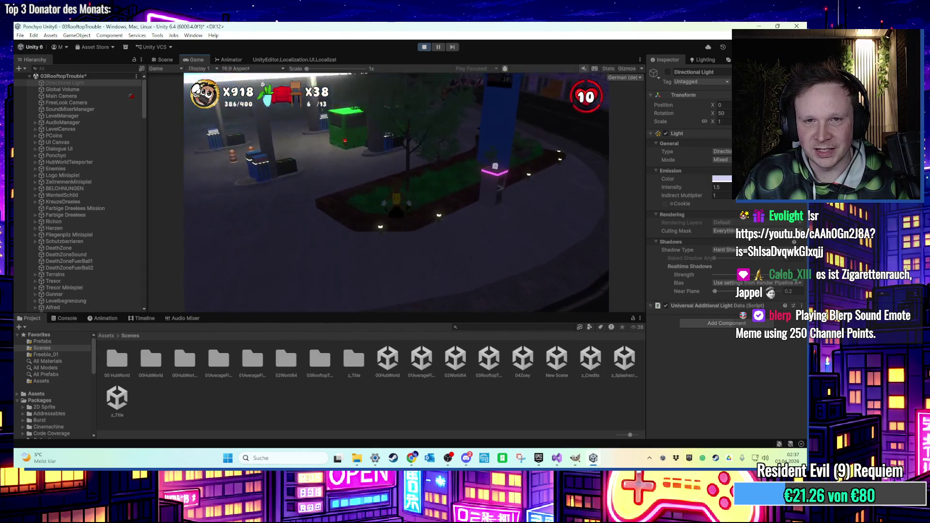
{"action": "key", "text": "w"}
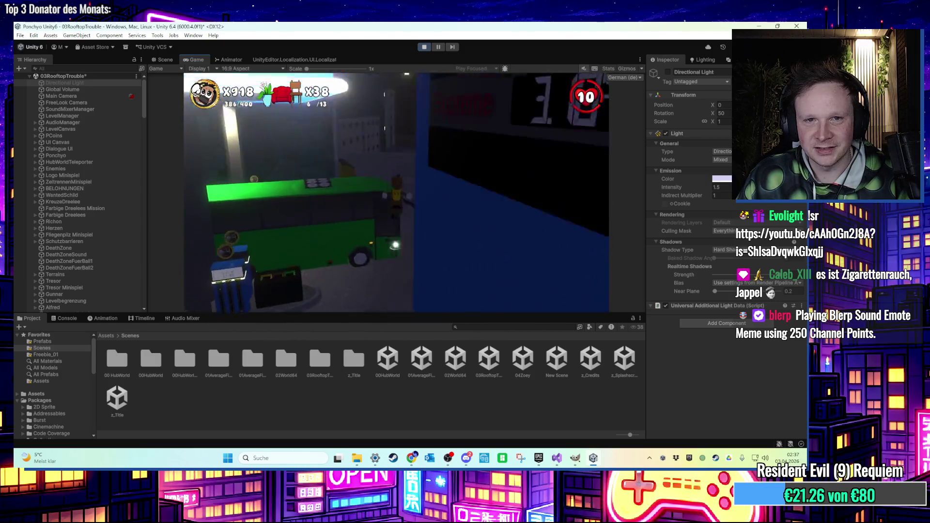
{"action": "key", "text": "w"}
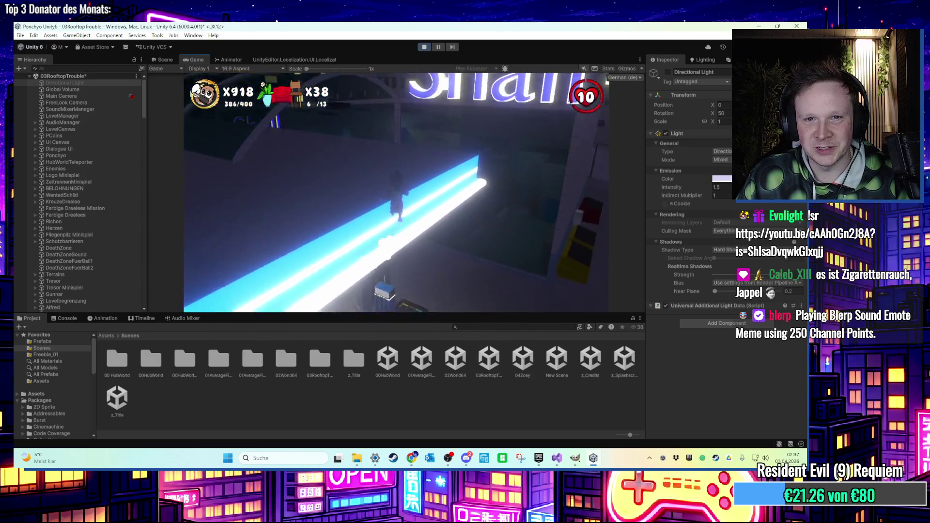
{"action": "key", "text": "w"}
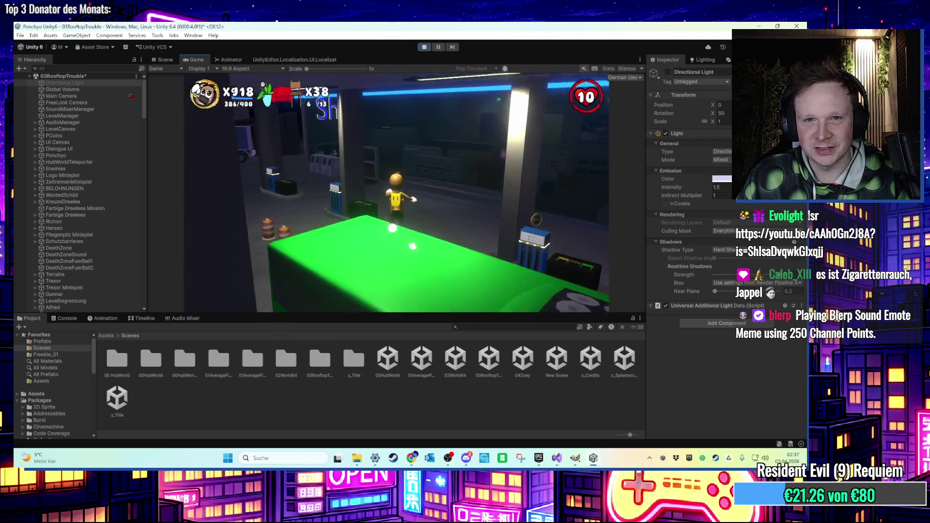
{"action": "key", "text": "w"}
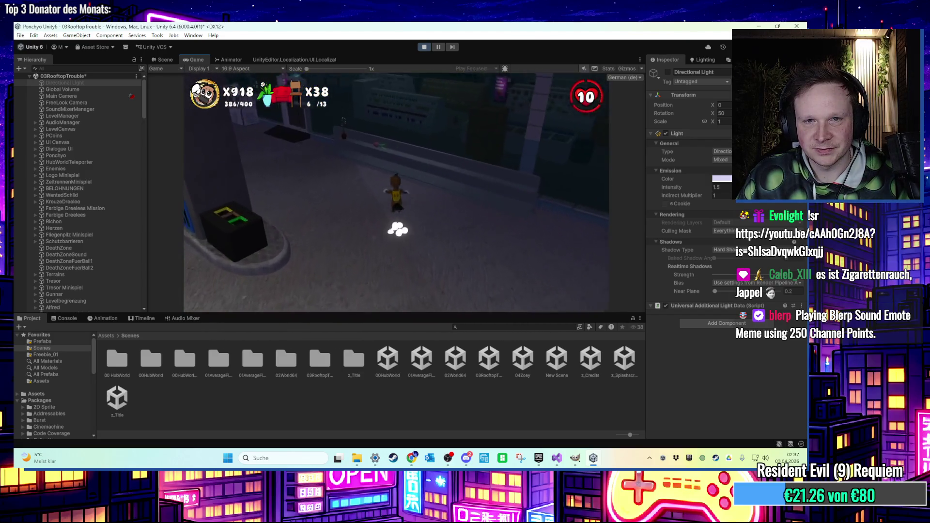
{"action": "key", "text": "w"}
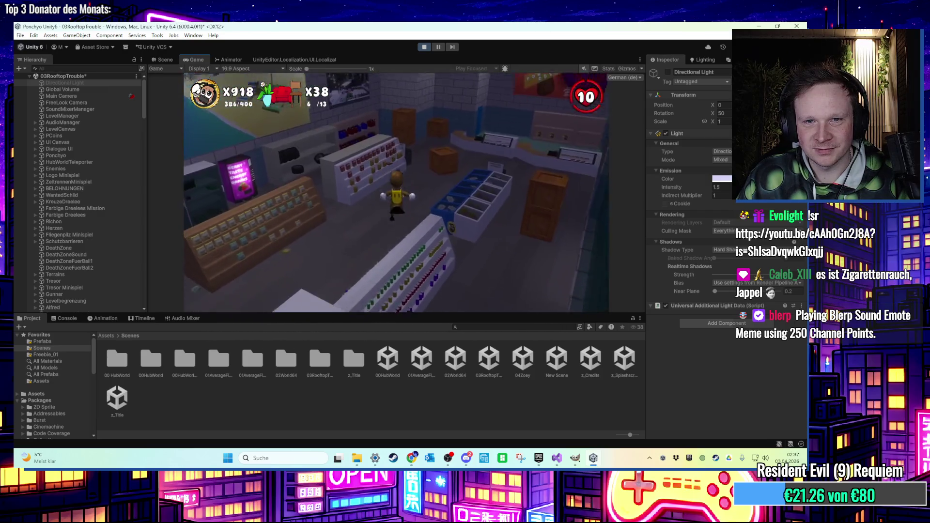
{"action": "key", "text": "super"}
{"action": "left_click", "coordinate": [164, 60]}
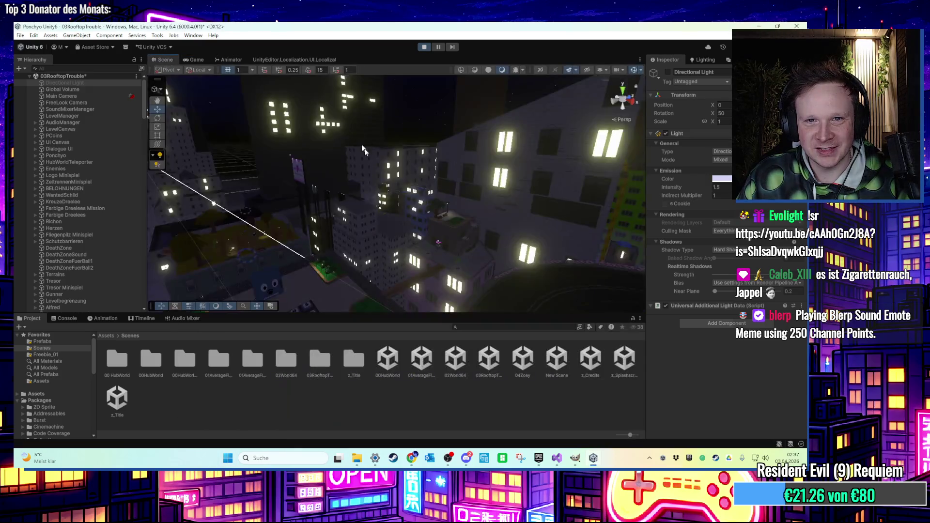
- Set the shop's hanging-lamp Spot Light to Realtime mode
{"action": "scroll", "coordinate": [393, 167], "scroll_direction": "down", "scroll_amount": 5}
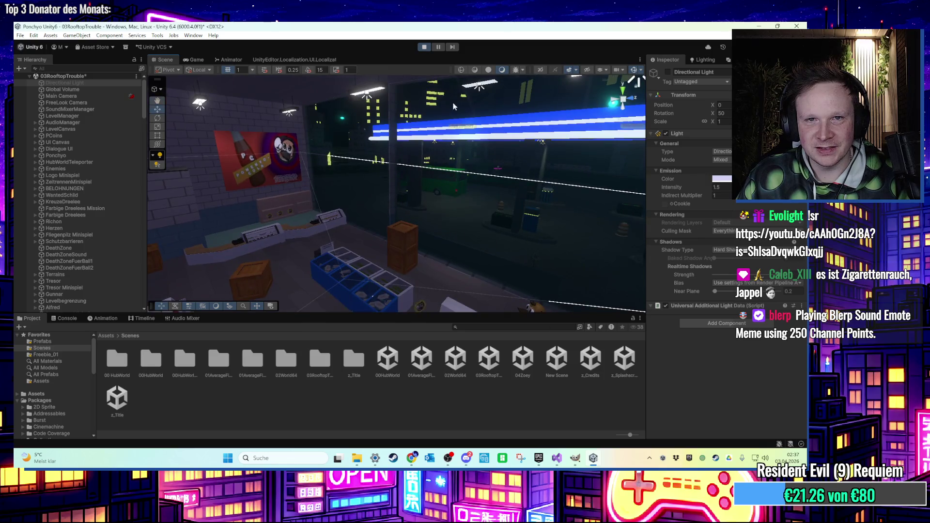
{"action": "scroll", "coordinate": [450, 108], "scroll_direction": "up", "scroll_amount": 3}
{"action": "left_click", "coordinate": [443, 160]}
{"action": "left_click", "coordinate": [714, 155]}
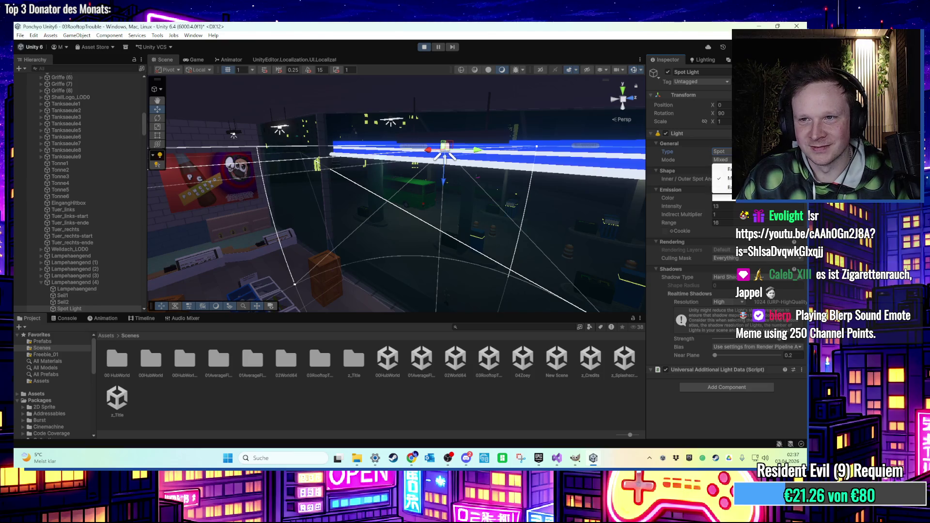
{"action": "left_click", "coordinate": [722, 160]}
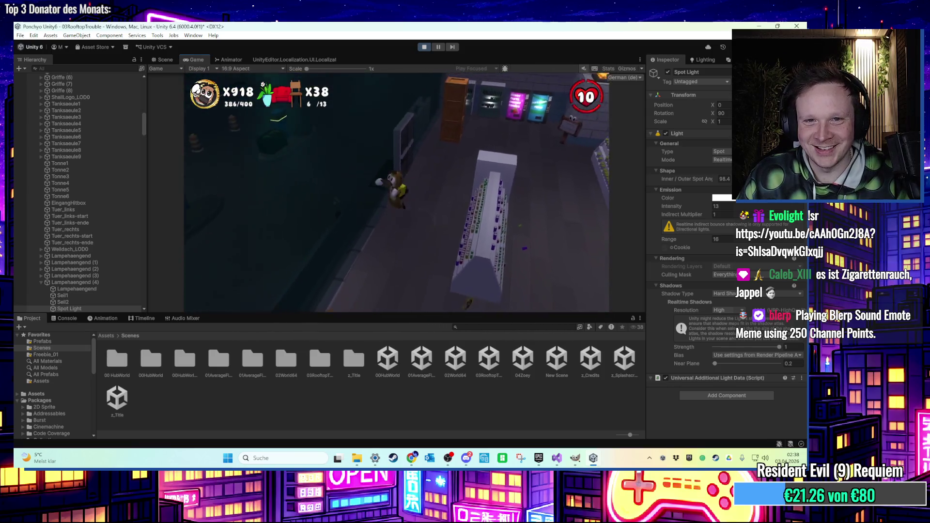
- Stop playtesting and select the Directional Light
{"action": "key", "text": "super"}
{"action": "key", "text": "super"}
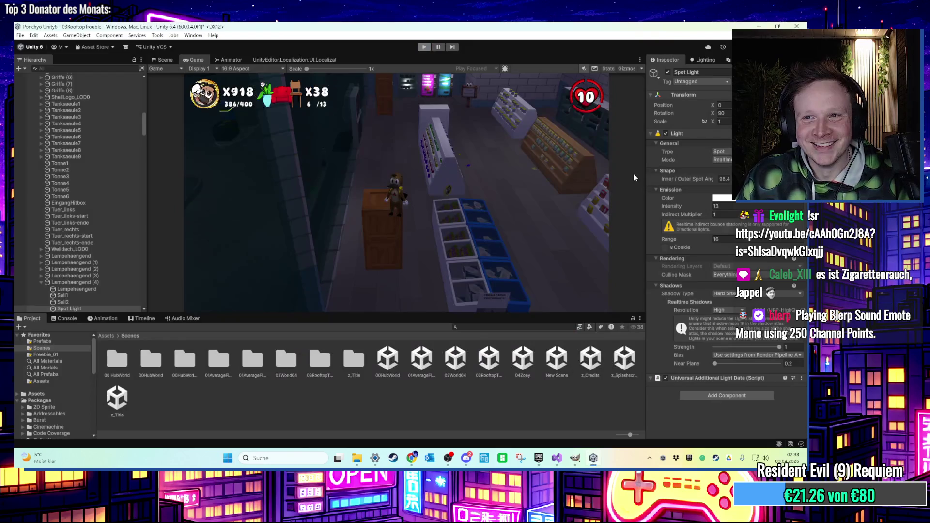
{"action": "key", "text": "ctrl+p"}
{"action": "scroll", "coordinate": [115, 165], "scroll_direction": "up", "scroll_amount": 5}
{"action": "scroll", "coordinate": [117, 168], "scroll_direction": "up", "scroll_amount": 10}
{"action": "left_click", "coordinate": [86, 83]}
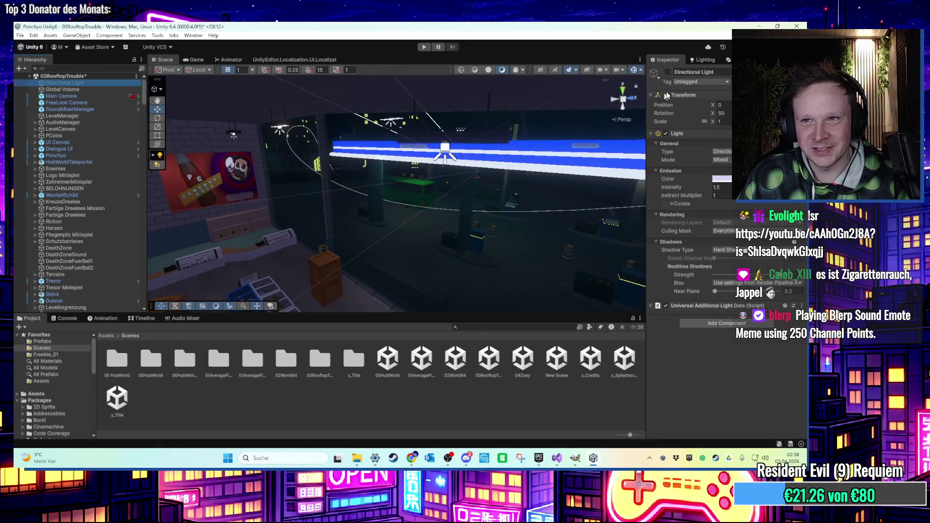
- Re-enable the Directional Light and Generate Lighting, baking 76 lightmaps at 1024×1024
{"action": "left_click", "coordinate": [668, 71]}
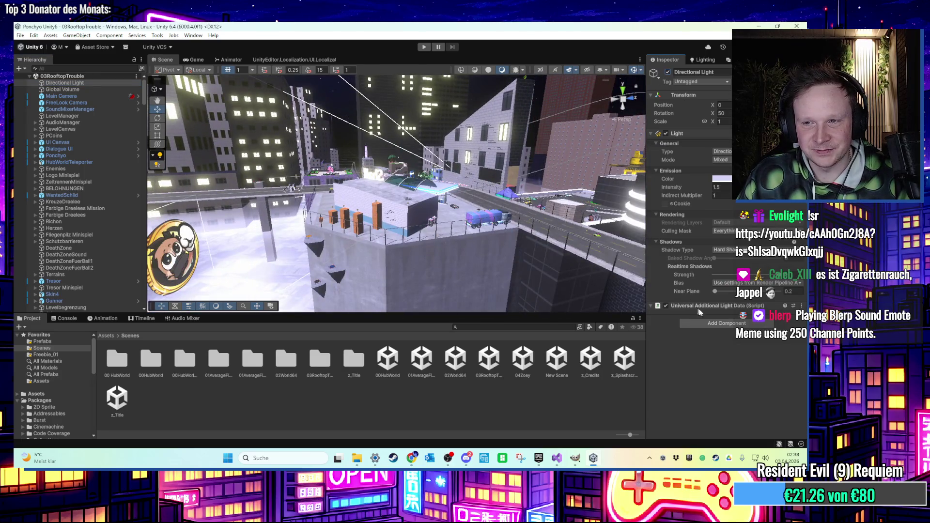
{"action": "left_click", "coordinate": [698, 59]}
{"action": "left_click", "coordinate": [728, 406]}
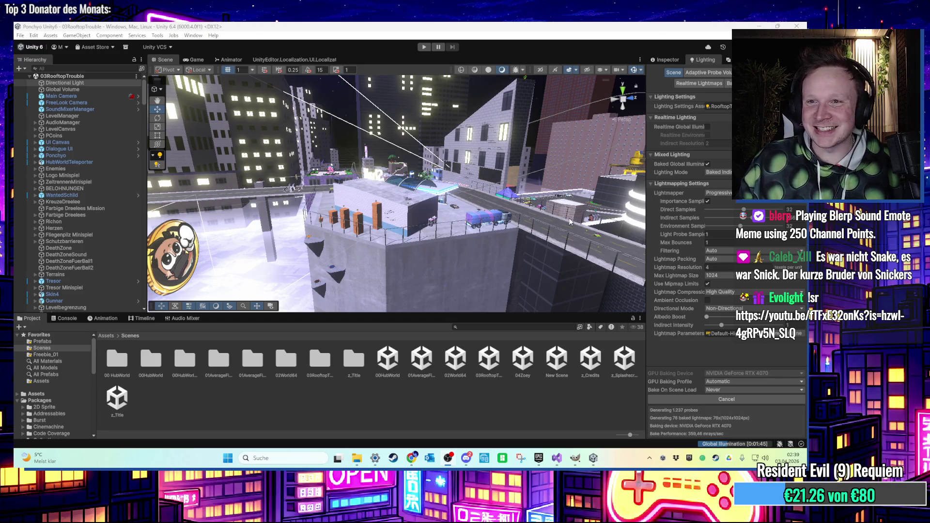
- Pan, orbit and zoom over the rooftops until the yellow crane and green crate fill the Scene view
{"action": "mouse_move", "coordinate": [493, 206]}
{"action": "left_mouse_down"}
{"action": "mouse_move", "coordinate": [432, 222]}
{"action": "mouse_move", "coordinate": [428, 243]}
{"action": "mouse_move", "coordinate": [387, 232]}
{"action": "mouse_move", "coordinate": [380, 243]}
{"action": "mouse_move", "coordinate": [401, 218]}
{"action": "left_mouse_up"}
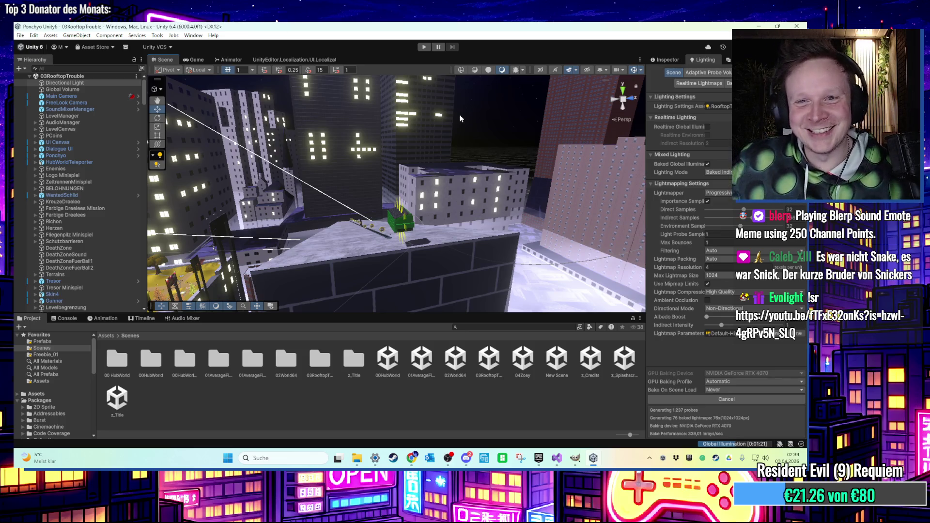
{"action": "mouse_move", "coordinate": [545, 154]}
{"action": "left_mouse_down"}
{"action": "mouse_move", "coordinate": [442, 158]}
{"action": "mouse_move", "coordinate": [451, 173]}
{"action": "left_mouse_up"}
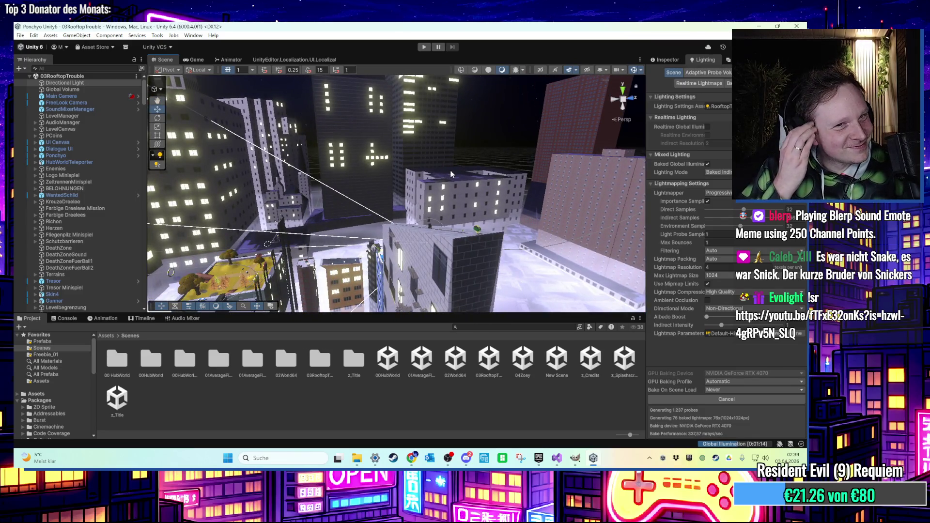
{"action": "mouse_move", "coordinate": [451, 173]}
{"action": "left_mouse_down"}
{"action": "mouse_move", "coordinate": [492, 170]}
{"action": "mouse_move", "coordinate": [428, 176]}
{"action": "mouse_move", "coordinate": [411, 168]}
{"action": "mouse_move", "coordinate": [429, 161]}
{"action": "mouse_move", "coordinate": [472, 178]}
{"action": "left_mouse_up"}
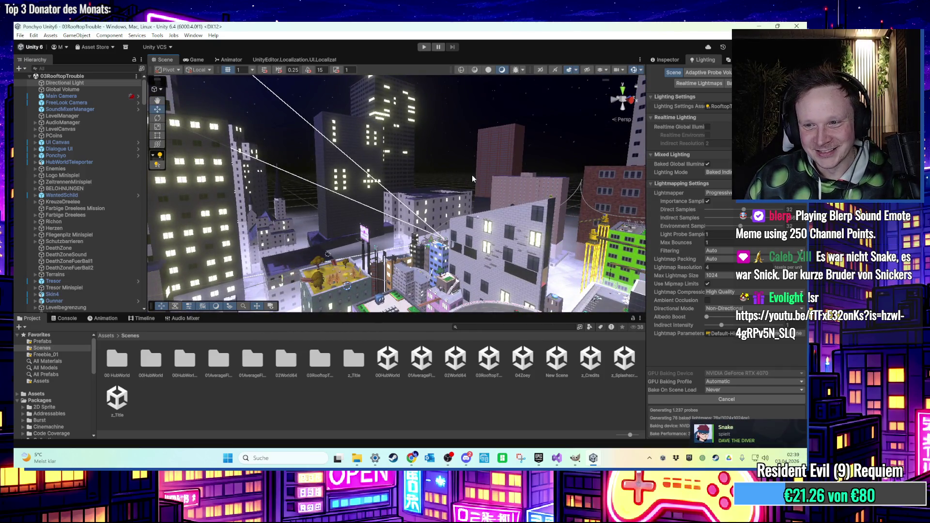
{"action": "mouse_move", "coordinate": [472, 178]}
{"action": "left_mouse_down"}
{"action": "mouse_move", "coordinate": [339, 217]}
{"action": "mouse_move", "coordinate": [359, 242]}
{"action": "mouse_move", "coordinate": [426, 176]}
{"action": "mouse_move", "coordinate": [432, 243]}
{"action": "mouse_move", "coordinate": [416, 223]}
{"action": "left_mouse_up"}
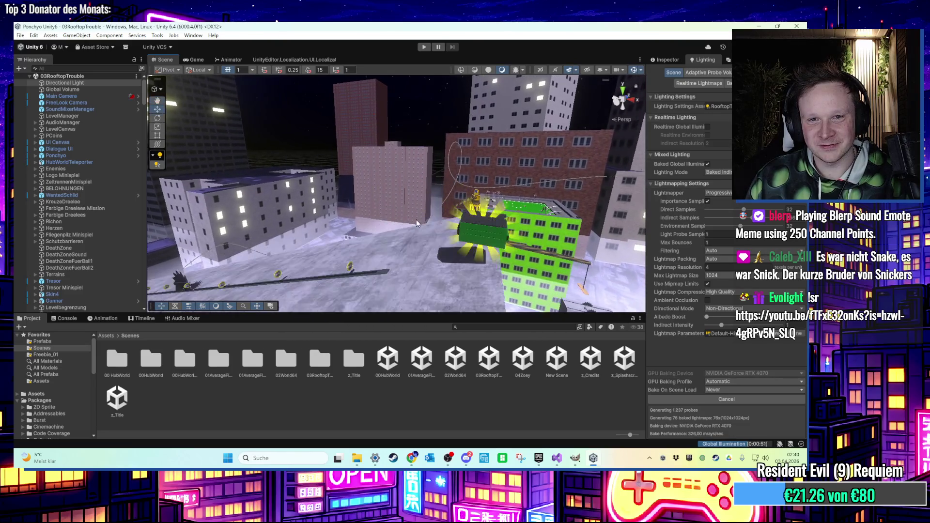
{"action": "key", "text": "Right"}
{"action": "key", "text": "Right"}
{"action": "key", "text": "Right"}
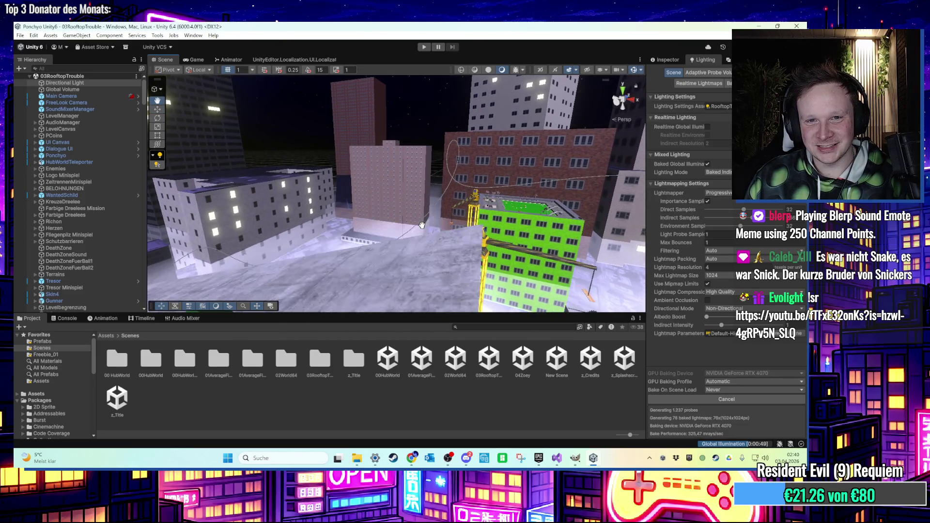
{"action": "left_click_drag", "start_coordinate": [422, 228], "coordinate": [458, 192]}
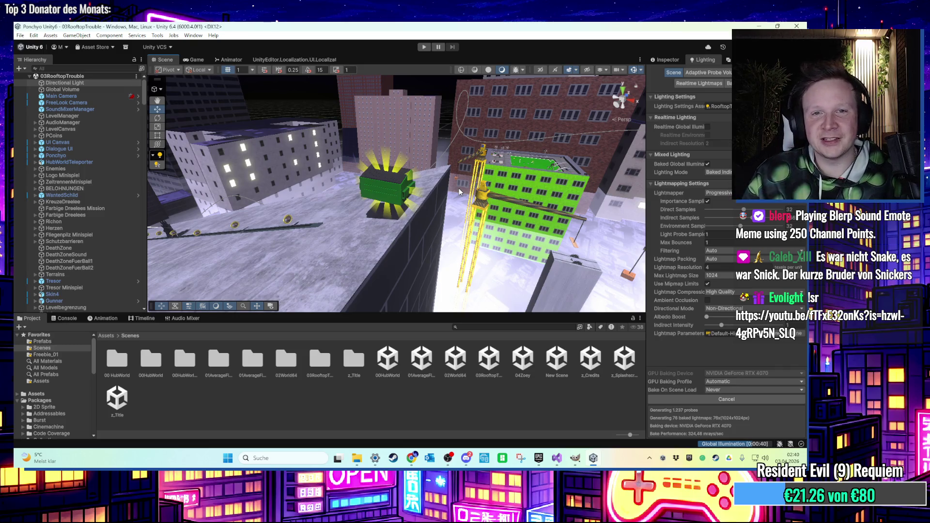
{"action": "scroll", "coordinate": [458, 188], "scroll_direction": "up", "scroll_amount": 5}
{"action": "scroll", "coordinate": [395, 188], "scroll_direction": "down", "scroll_amount": 5}
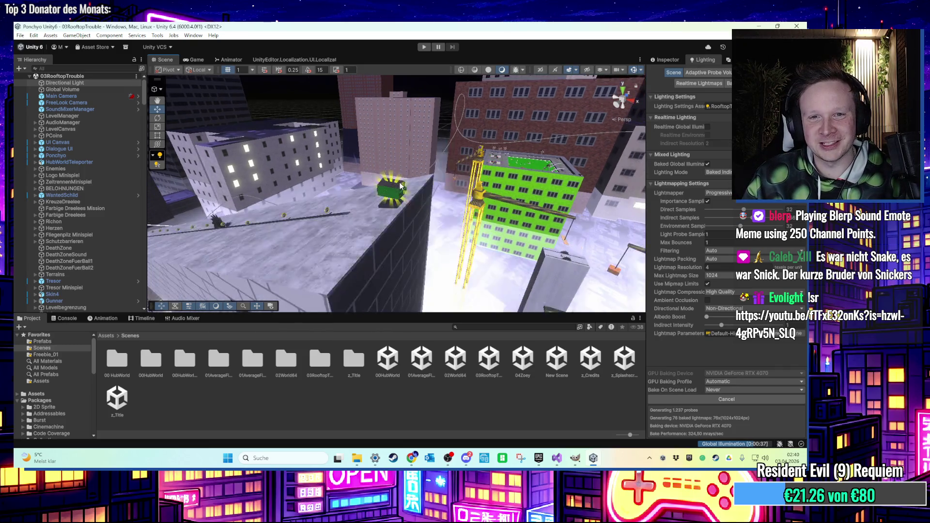
{"action": "mouse_move", "coordinate": [400, 182]}
{"action": "left_mouse_down"}
{"action": "mouse_move", "coordinate": [473, 180]}
{"action": "mouse_move", "coordinate": [313, 196]}
{"action": "mouse_move", "coordinate": [303, 211]}
{"action": "mouse_move", "coordinate": [444, 229]}
{"action": "left_mouse_up"}
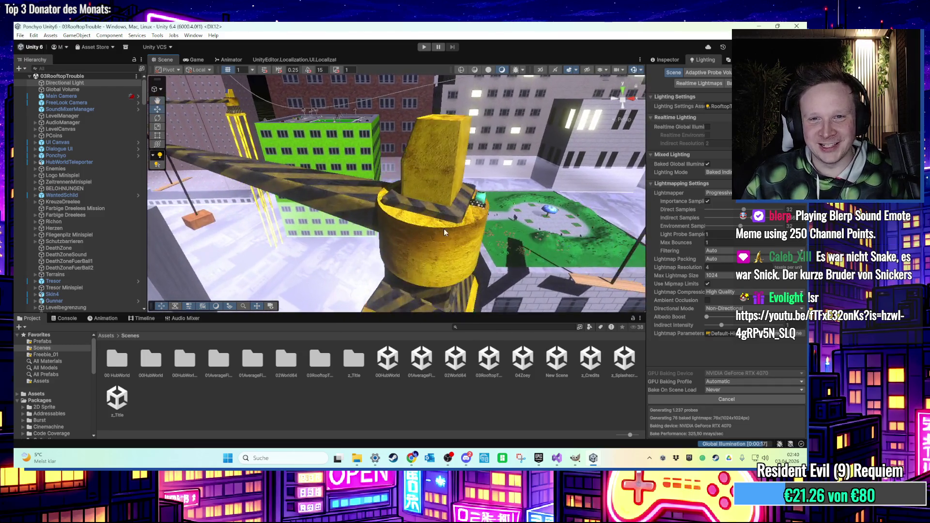
- Select the crane's Zylinder cylinder and show its properties in the Inspector
{"action": "left_click", "coordinate": [442, 231]}
{"action": "scroll", "coordinate": [440, 235], "scroll_direction": "up", "scroll_amount": 3}
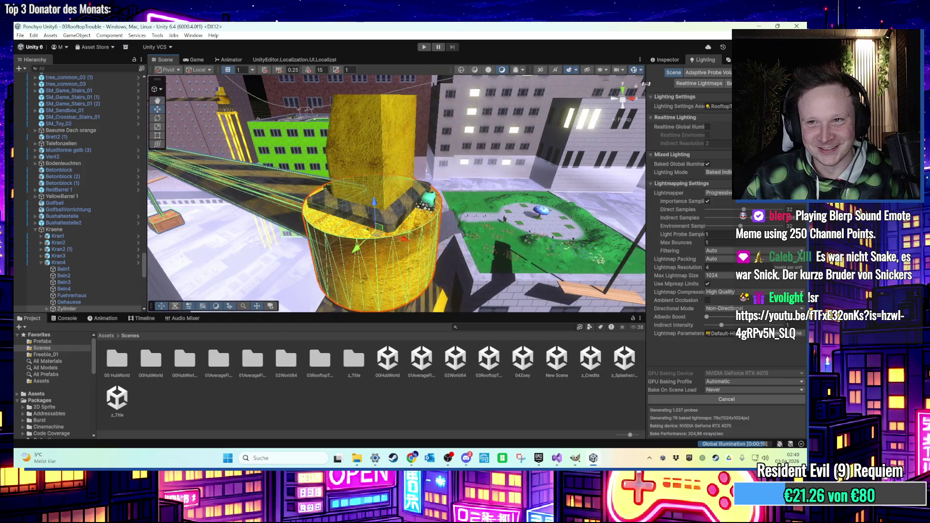
{"action": "left_click", "coordinate": [660, 60]}
- Select the Gehaeuse housing showing its SlopeCheck tag, orbit around it, then return Project to Assets
{"action": "left_click", "coordinate": [383, 193]}
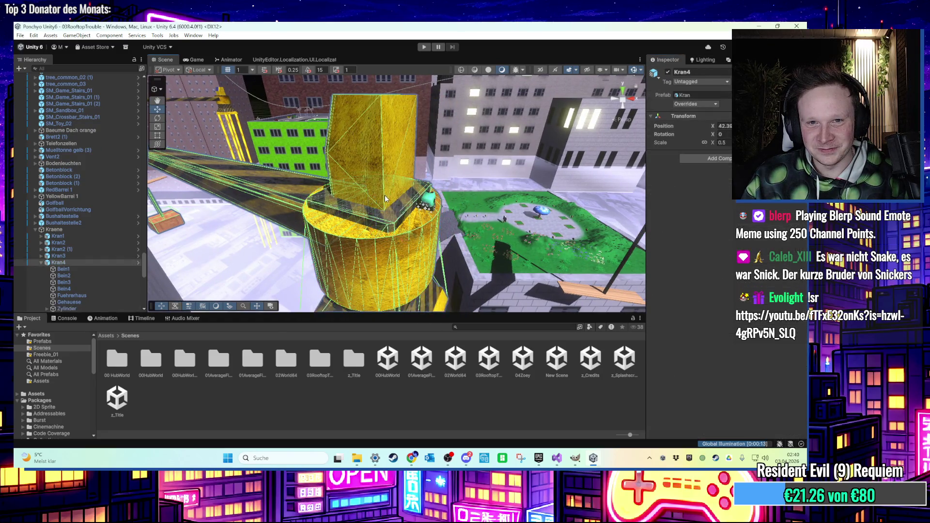
{"action": "scroll", "coordinate": [387, 204], "scroll_direction": "up", "scroll_amount": 2}
{"action": "mouse_move", "coordinate": [412, 213]}
{"action": "left_mouse_down"}
{"action": "mouse_move", "coordinate": [442, 169]}
{"action": "mouse_move", "coordinate": [426, 206]}
{"action": "left_mouse_up"}
{"action": "scroll", "coordinate": [426, 207], "scroll_direction": "up", "scroll_amount": 2}
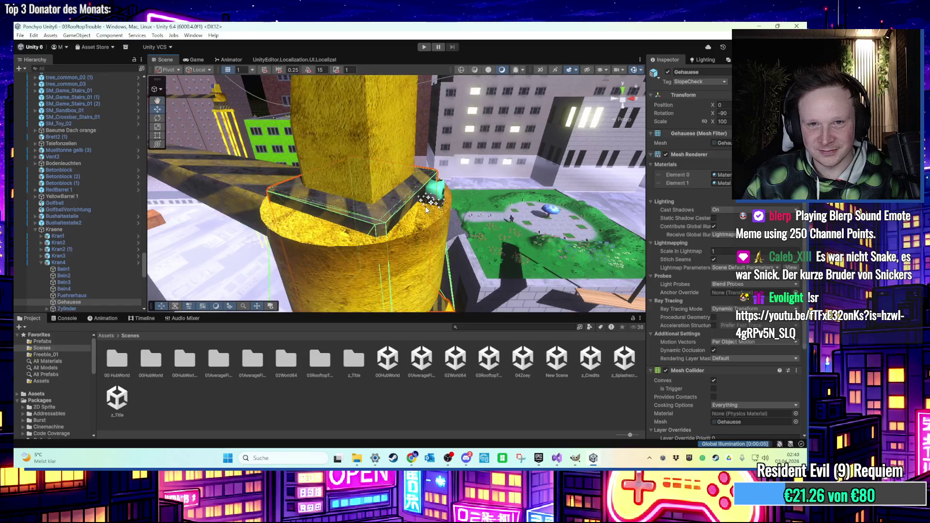
{"action": "scroll", "coordinate": [425, 201], "scroll_direction": "down", "scroll_amount": 2}
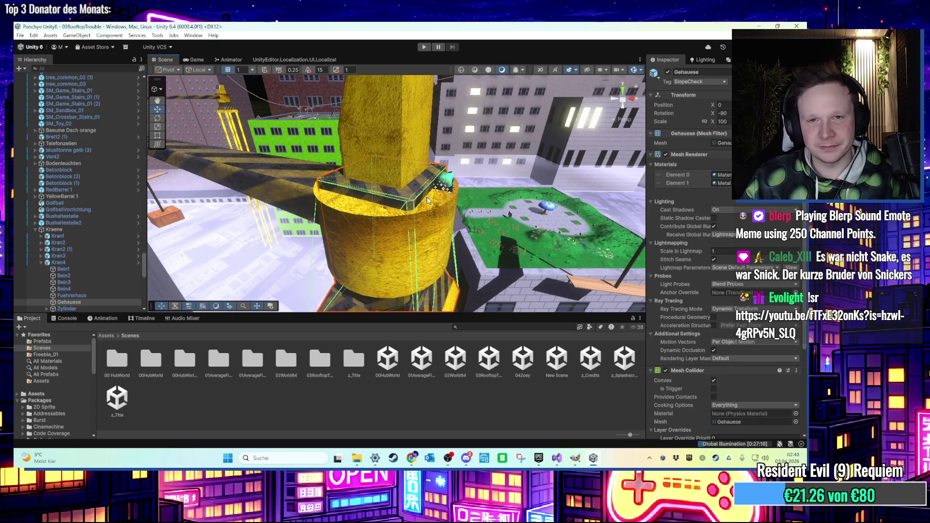
{"action": "scroll", "coordinate": [413, 200], "scroll_direction": "up", "scroll_amount": 5}
{"action": "scroll", "coordinate": [413, 200], "scroll_direction": "down", "scroll_amount": 3}
{"action": "mouse_move", "coordinate": [426, 210]}
{"action": "left_mouse_down"}
{"action": "mouse_move", "coordinate": [426, 152]}
{"action": "mouse_move", "coordinate": [425, 221]}
{"action": "left_mouse_up"}
{"action": "scroll", "coordinate": [423, 236], "scroll_direction": "down", "scroll_amount": 8}
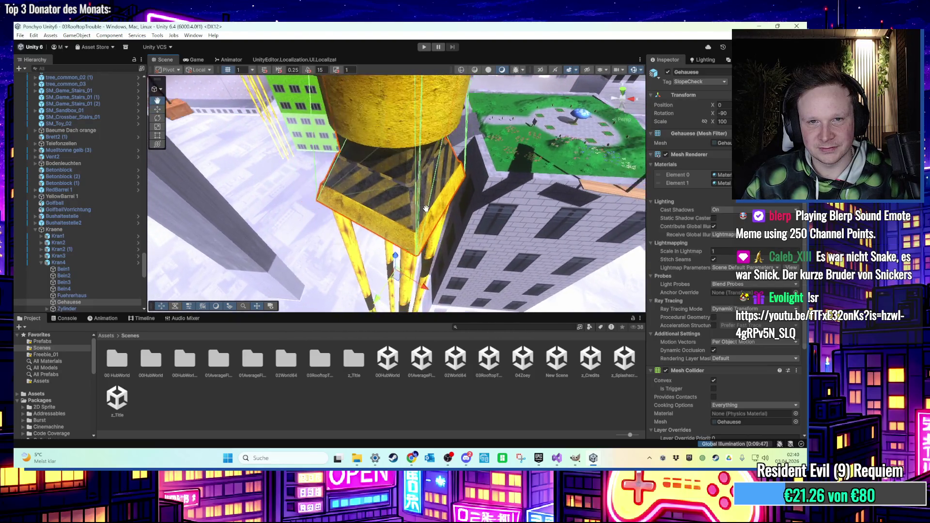
{"action": "mouse_move", "coordinate": [426, 209]}
{"action": "left_mouse_down"}
{"action": "mouse_move", "coordinate": [434, 221]}
{"action": "mouse_move", "coordinate": [494, 231]}
{"action": "left_mouse_up"}
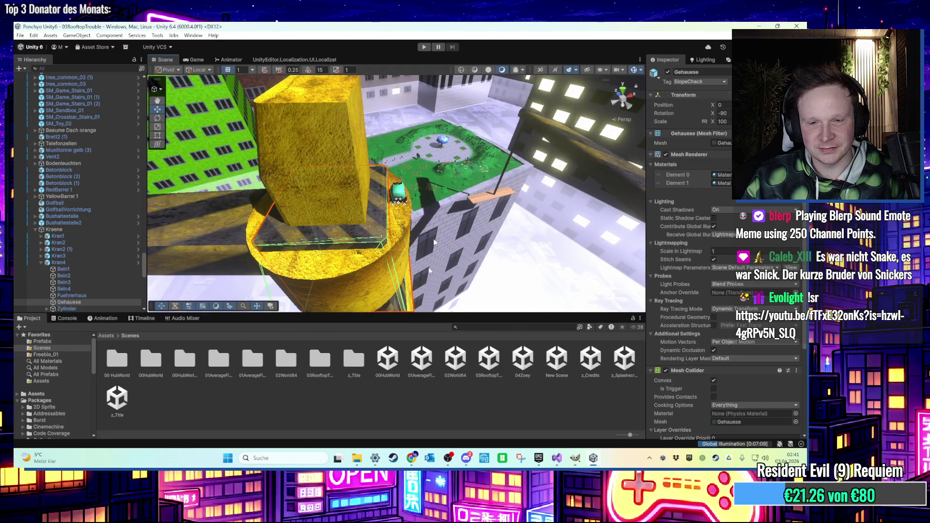
{"action": "left_click", "coordinate": [104, 336]}
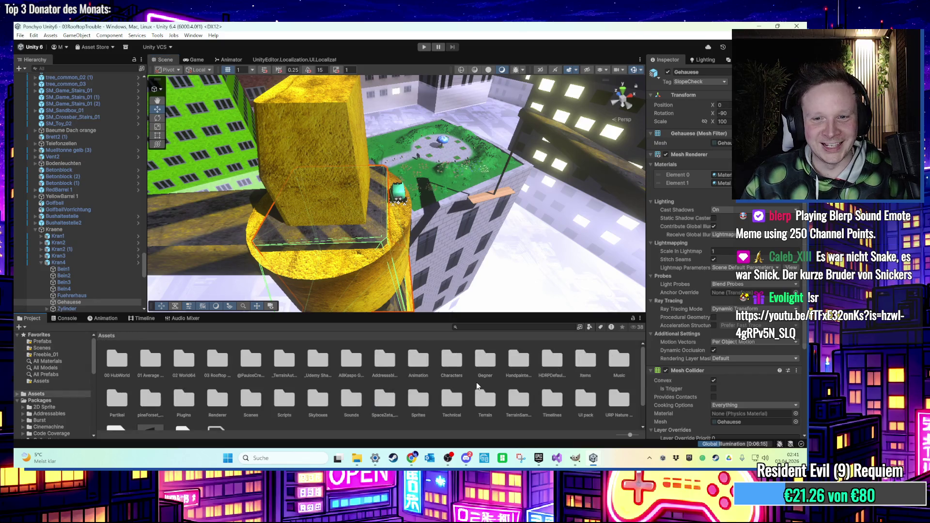
- Open the Kran prefab from 03 Rooftop Trouble > Prefabs for editing
{"action": "left_click", "coordinate": [218, 365]}
{"action": "double_click", "coordinate": [218, 364]}
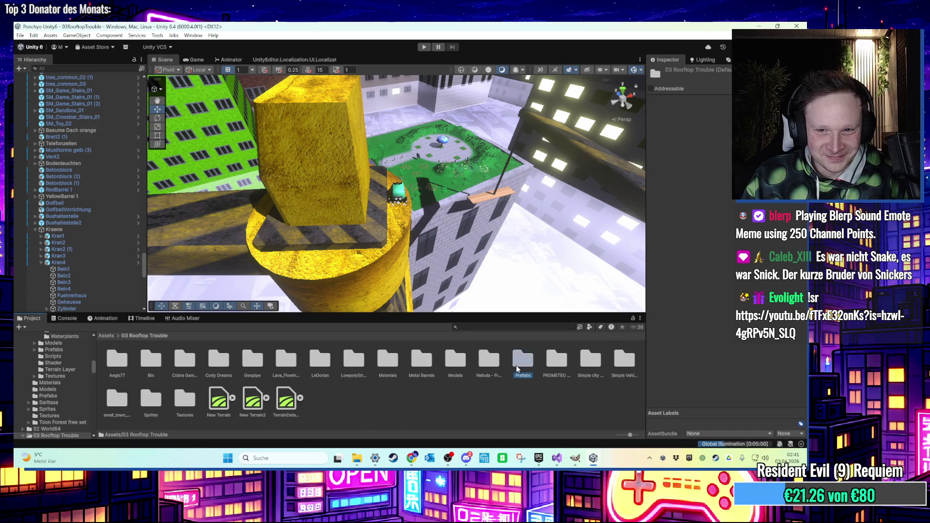
{"action": "double_click", "coordinate": [523, 361]}
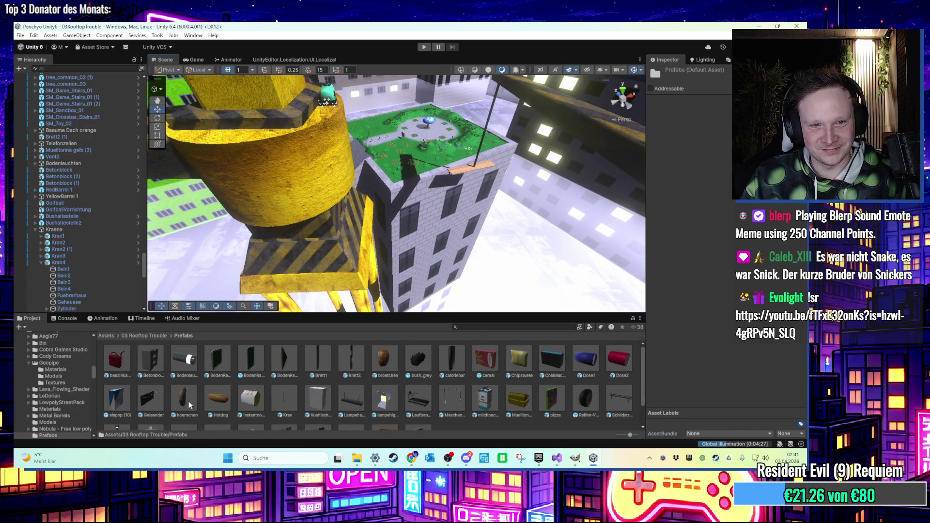
{"action": "scroll", "coordinate": [386, 410], "scroll_direction": "down", "scroll_amount": 2}
{"action": "scroll", "coordinate": [317, 402], "scroll_direction": "up", "scroll_amount": 2}
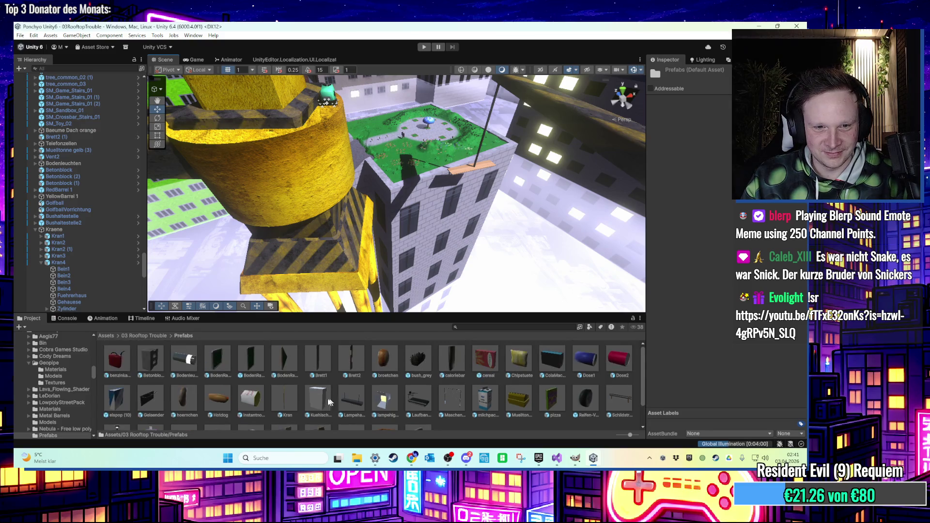
{"action": "double_click", "coordinate": [286, 406]}
{"action": "scroll", "coordinate": [468, 200], "scroll_direction": "down", "scroll_amount": 5}
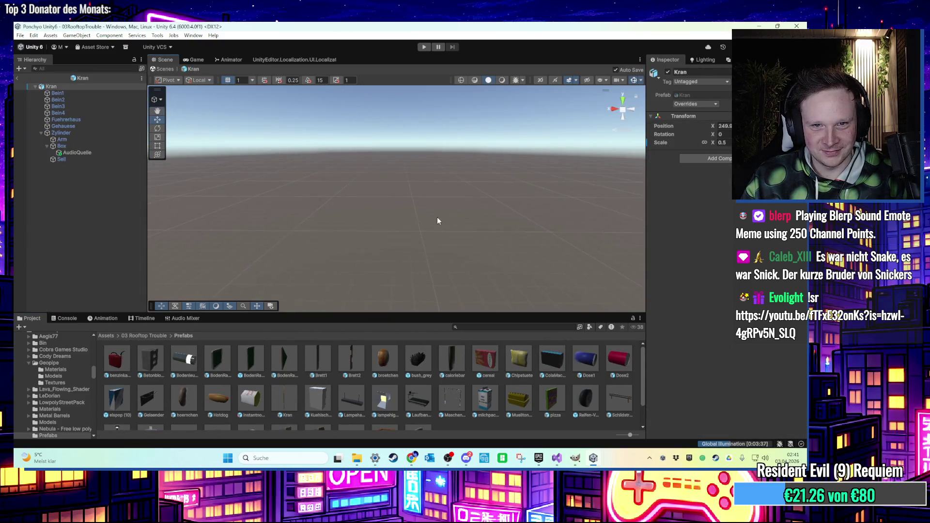
{"action": "mouse_move", "coordinate": [437, 217]}
{"action": "left_mouse_down"}
{"action": "mouse_move", "coordinate": [438, 233]}
{"action": "mouse_move", "coordinate": [415, 233]}
{"action": "left_mouse_up"}
- Set the Gehaeuse housing's tag to Untagged
{"action": "key", "text": "w"}
{"action": "left_click", "coordinate": [391, 213]}
{"action": "key", "text": "f"}
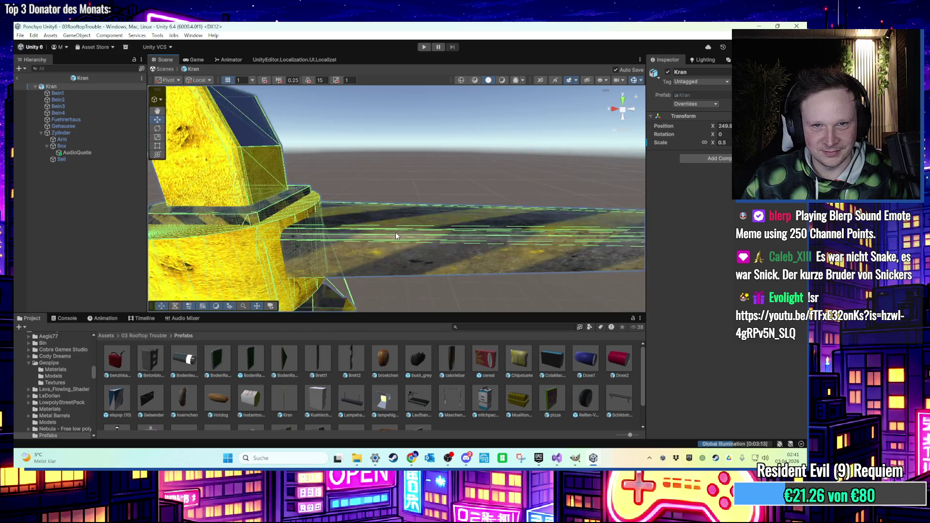
{"action": "left_click", "coordinate": [708, 83]}
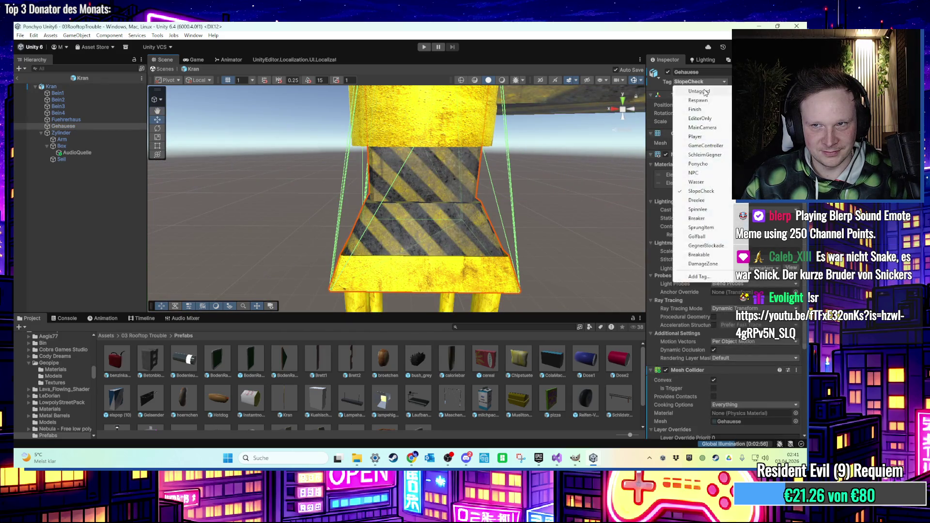
{"action": "left_click", "coordinate": [705, 93]}
{"action": "scroll", "coordinate": [469, 213], "scroll_direction": "down", "scroll_amount": 3}
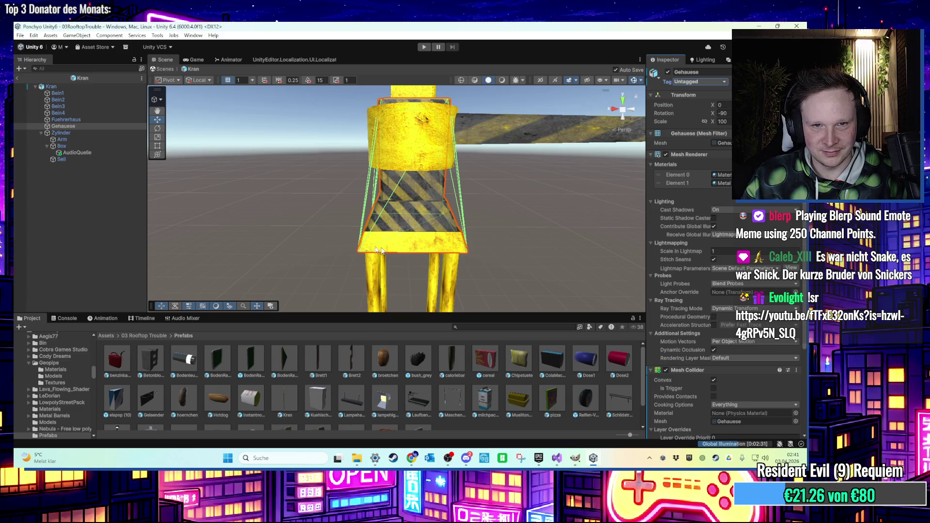
- Add a Cube under Gehaeuse and scale it down to about 0.2
{"action": "right_click", "coordinate": [67, 106]}
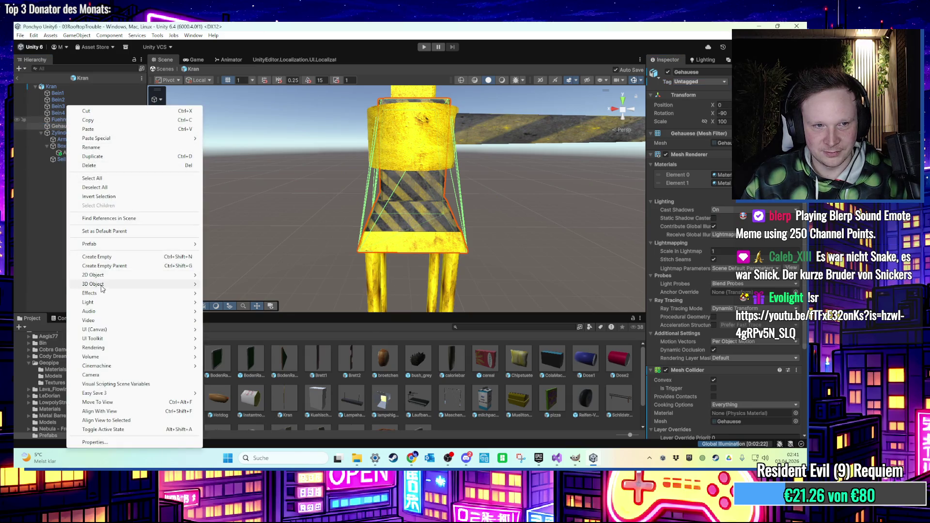
{"action": "mouse_move", "coordinate": [103, 286]}
{"action": "left_click", "coordinate": [213, 285]}
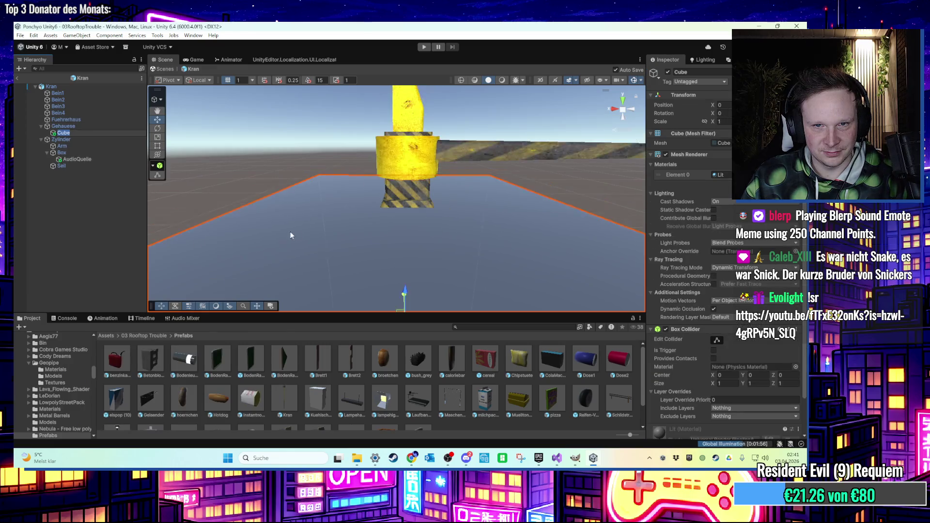
{"action": "scroll", "coordinate": [288, 236], "scroll_direction": "down", "scroll_amount": 4}
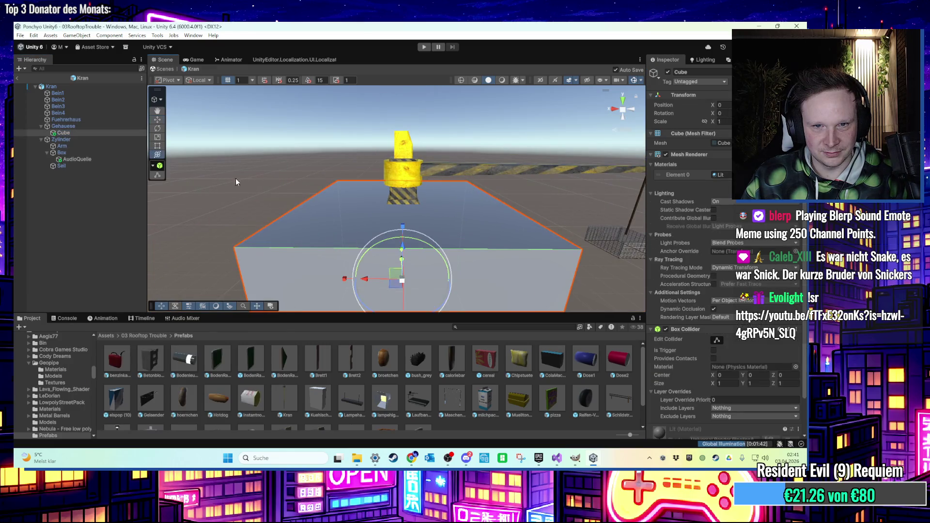
{"action": "left_click_drag", "start_coordinate": [402, 248], "coordinate": [400, 228]}
{"action": "scroll", "coordinate": [401, 212], "scroll_direction": "up", "scroll_amount": 3}
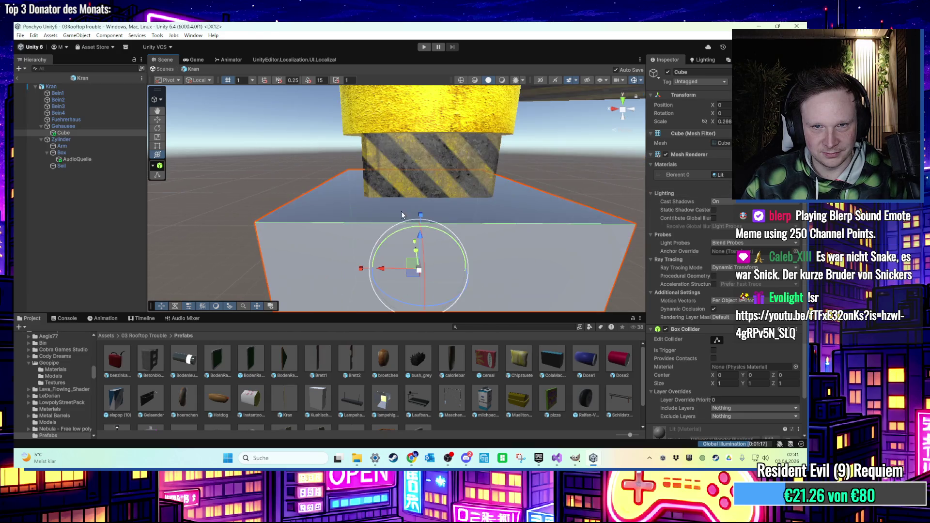
{"action": "scroll", "coordinate": [417, 209], "scroll_direction": "up", "scroll_amount": 2}
{"action": "scroll", "coordinate": [417, 173], "scroll_direction": "down", "scroll_amount": 4}
{"action": "mouse_move", "coordinate": [416, 202]}
{"action": "left_mouse_down"}
{"action": "mouse_move", "coordinate": [411, 218]}
{"action": "mouse_move", "coordinate": [423, 196]}
{"action": "mouse_move", "coordinate": [406, 204]}
{"action": "left_mouse_up"}
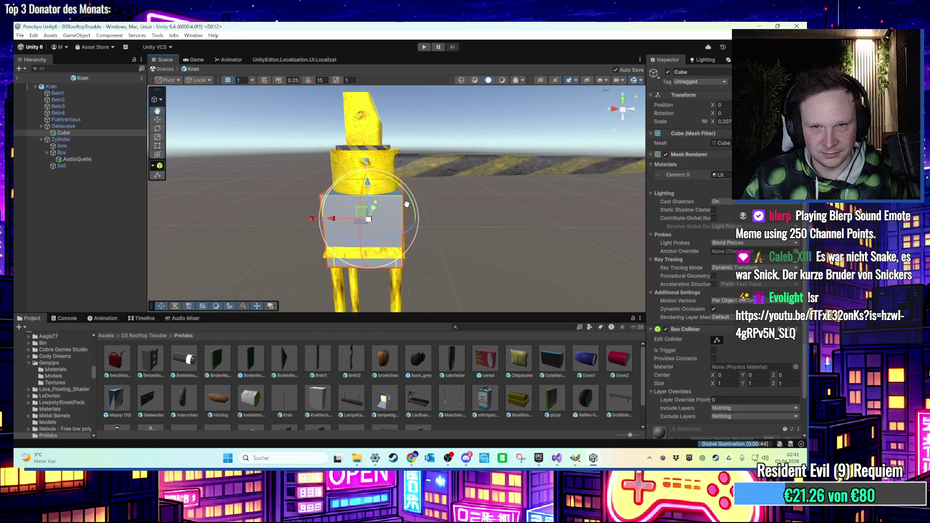
{"action": "scroll", "coordinate": [406, 204], "scroll_direction": "up", "scroll_amount": 2}
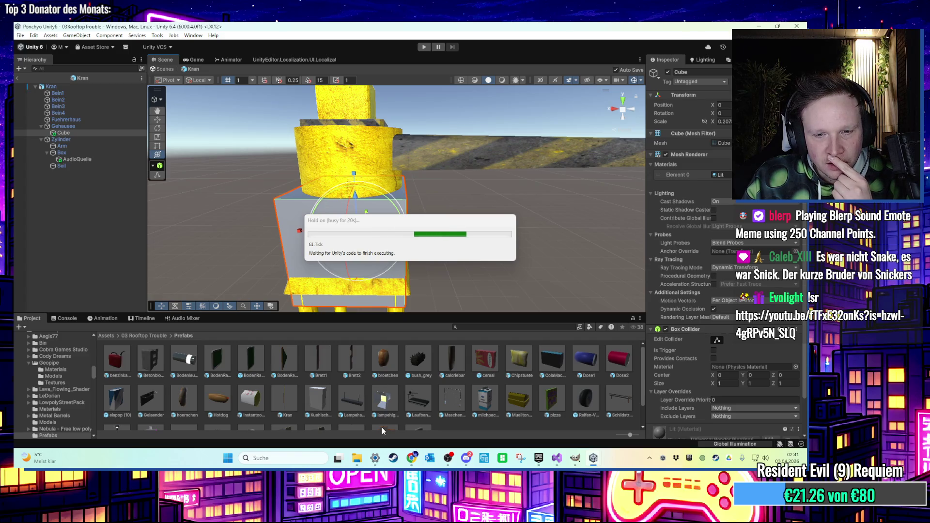
- Check the volume mixer and Visual Studio while the lightmap import finishes, then return to Unity
{"action": "left_click", "coordinate": [372, 460]}
{"action": "left_click", "coordinate": [805, 27]}
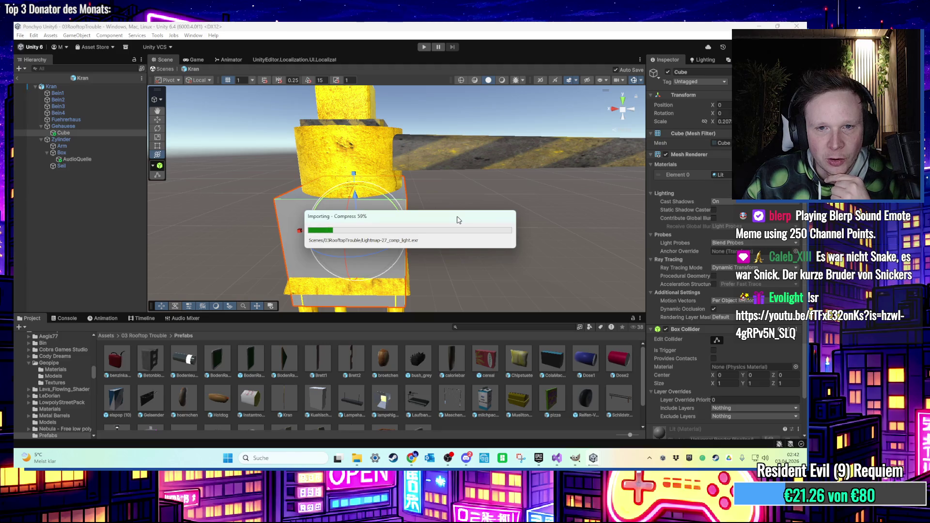
{"action": "left_click", "coordinate": [557, 459]}
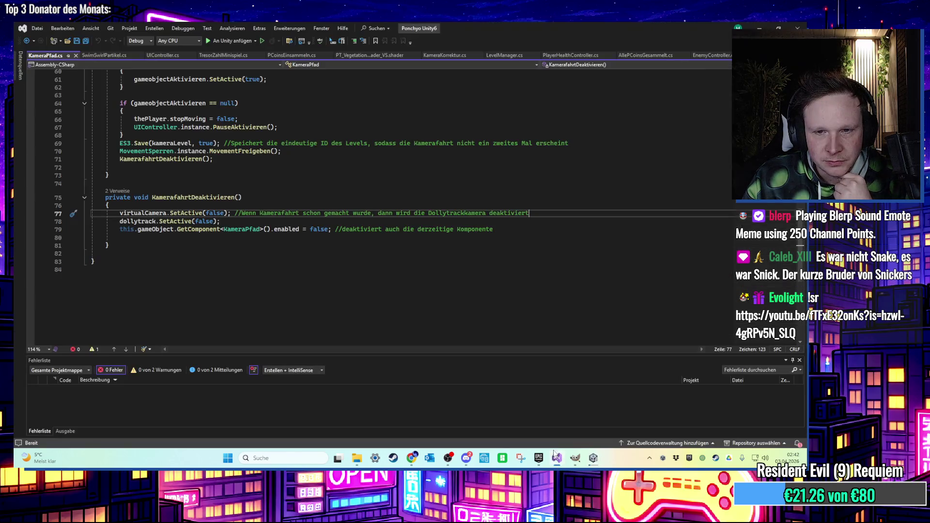
{"action": "left_click", "coordinate": [807, 21]}
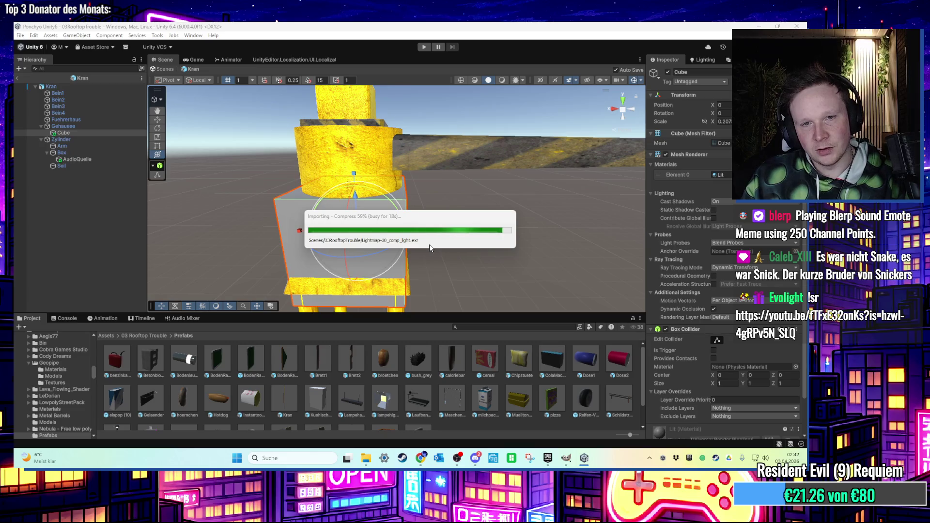
- Delete the test cube and add a new Cylinder under Zylinder in the Kran prefab
{"action": "key", "text": "f"}
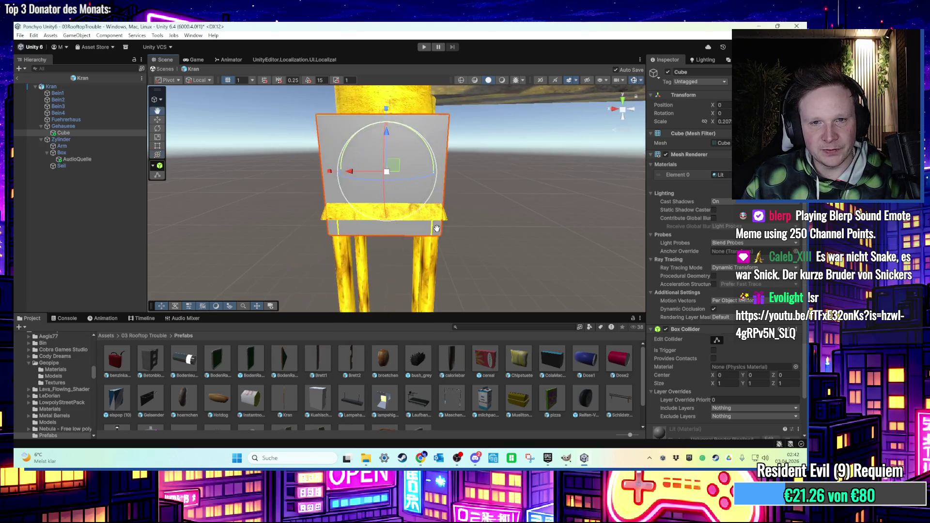
{"action": "key", "text": "Delete"}
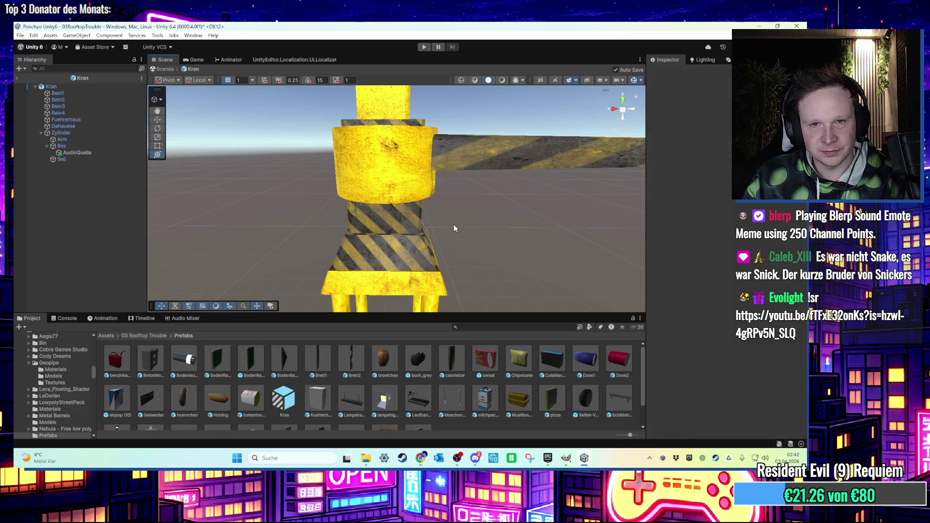
{"action": "left_click", "coordinate": [74, 131]}
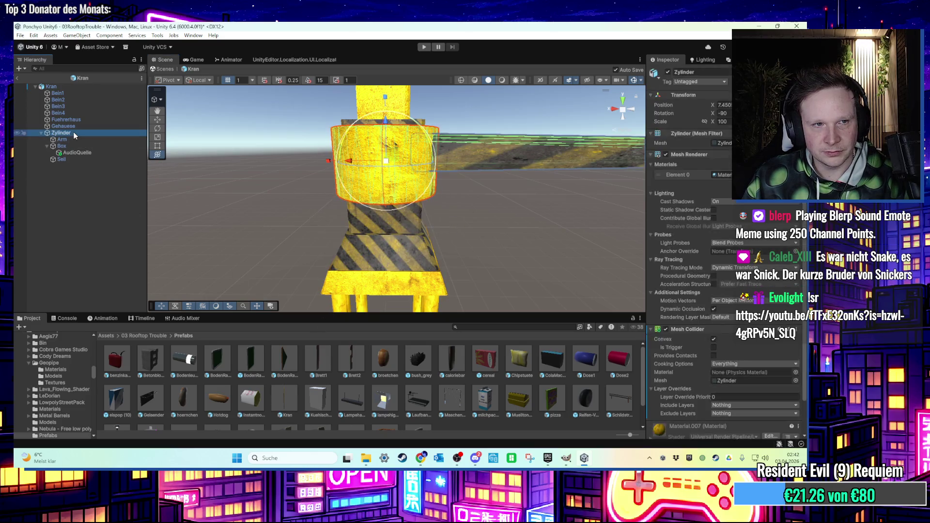
{"action": "right_click", "coordinate": [73, 131]}
{"action": "mouse_move", "coordinate": [140, 285]}
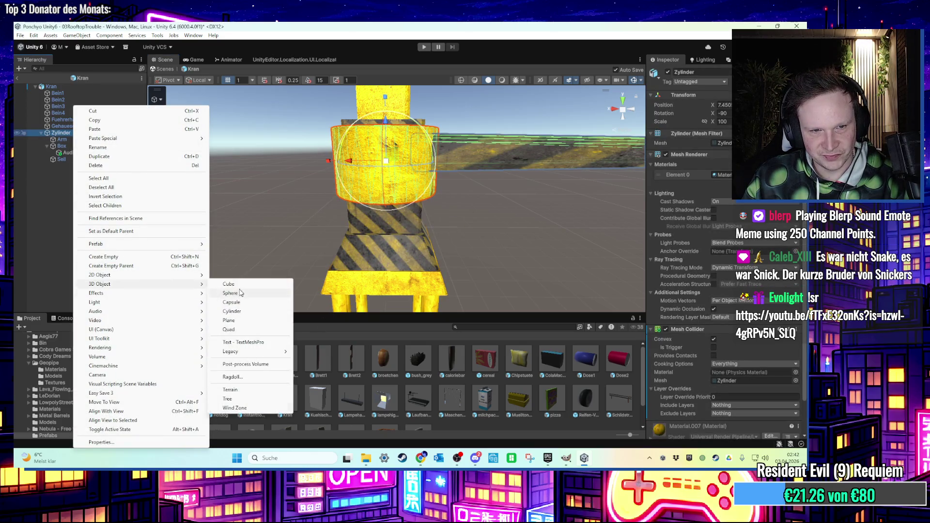
{"action": "left_click", "coordinate": [245, 312]}
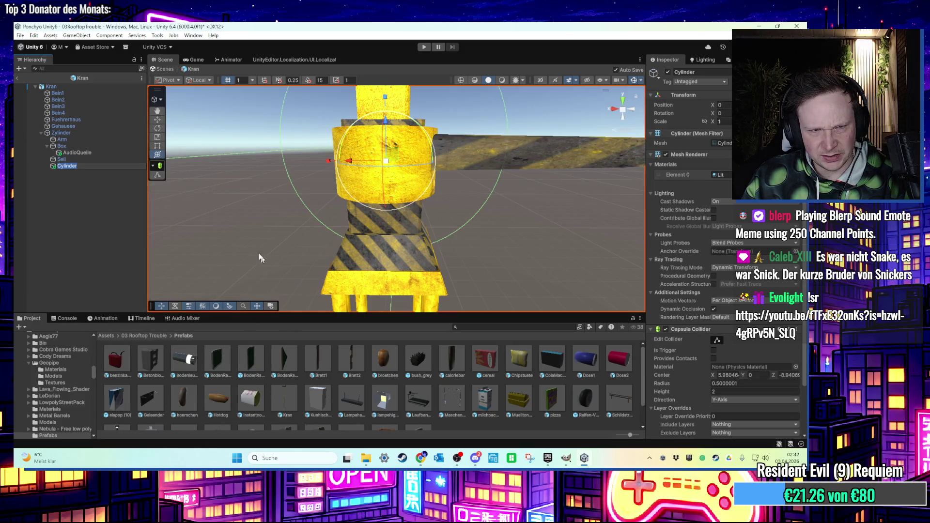
{"action": "key", "text": "Return"}
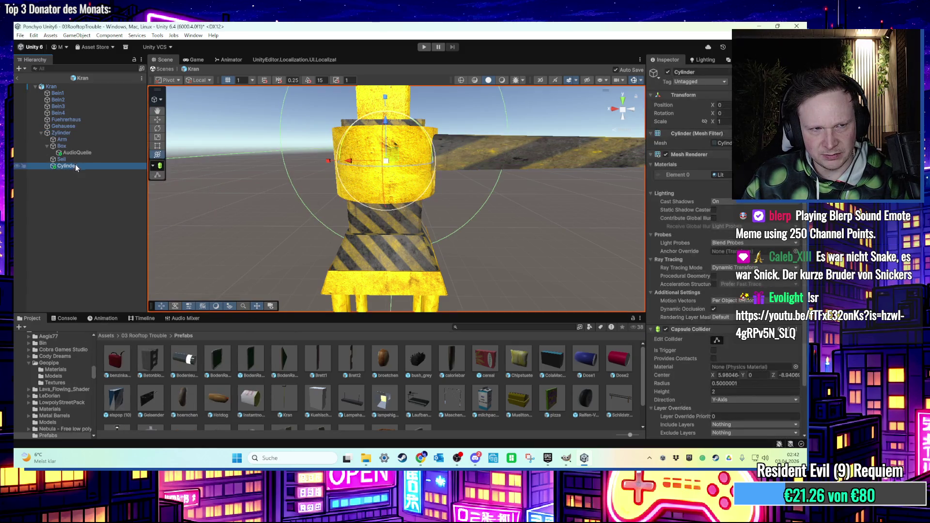
- Rotate the new cylinder to X -90 and shrink it to a small piece
{"action": "double_click", "coordinate": [75, 164]}
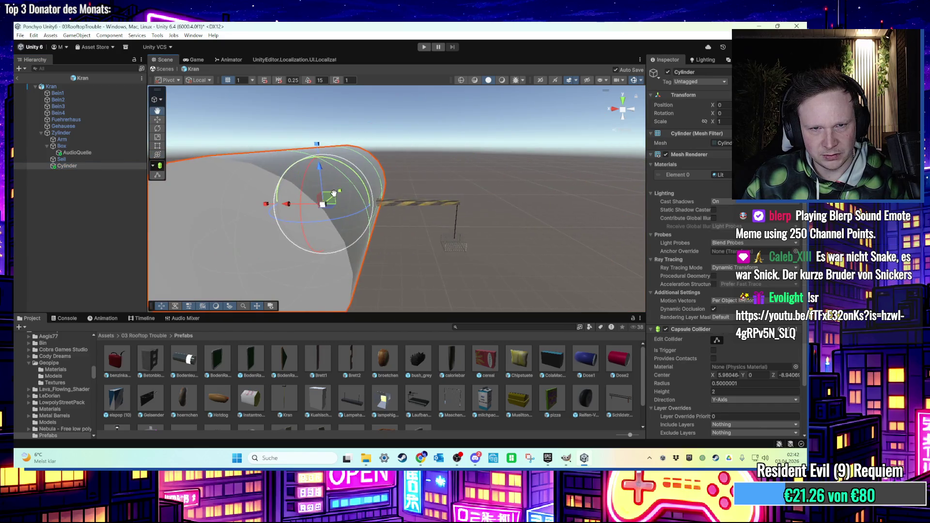
{"action": "mouse_move", "coordinate": [110, 167]}
{"action": "left_mouse_down"}
{"action": "mouse_move", "coordinate": [93, 155]}
{"action": "mouse_move", "coordinate": [92, 132]}
{"action": "mouse_move", "coordinate": [84, 165]}
{"action": "left_mouse_up"}
{"action": "left_click_drag", "start_coordinate": [325, 196], "coordinate": [327, 87]}
{"action": "double_click", "coordinate": [724, 113]}
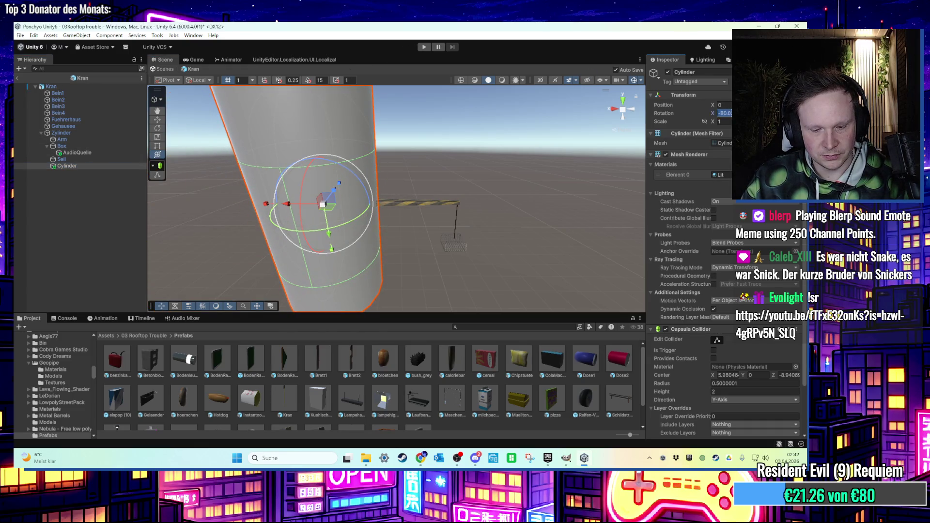
{"action": "type", "text": "-90"}
{"action": "left_click_drag", "start_coordinate": [327, 253], "coordinate": [319, 239]}
- Lower the cylinder into the striped crane base, enlarge it slightly, then undo it away
{"action": "key", "text": "f"}
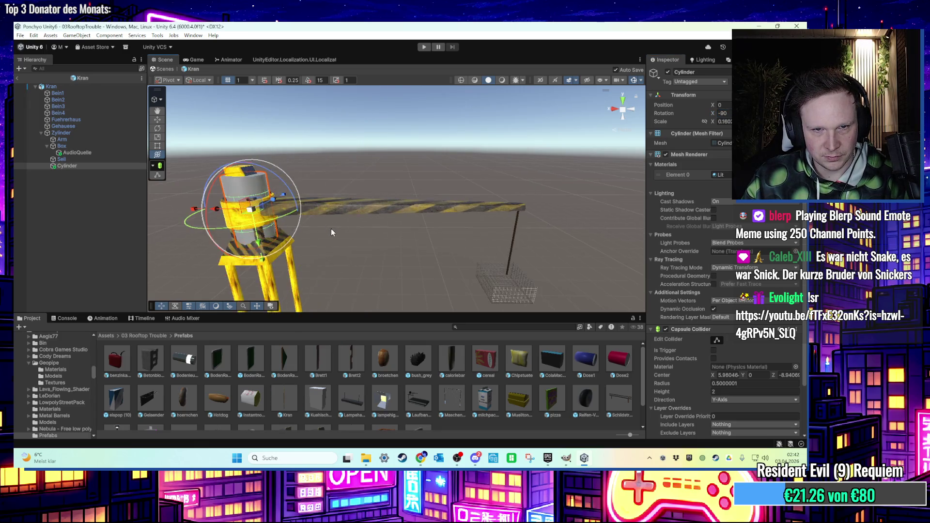
{"action": "scroll", "coordinate": [348, 182], "scroll_direction": "down", "scroll_amount": 3}
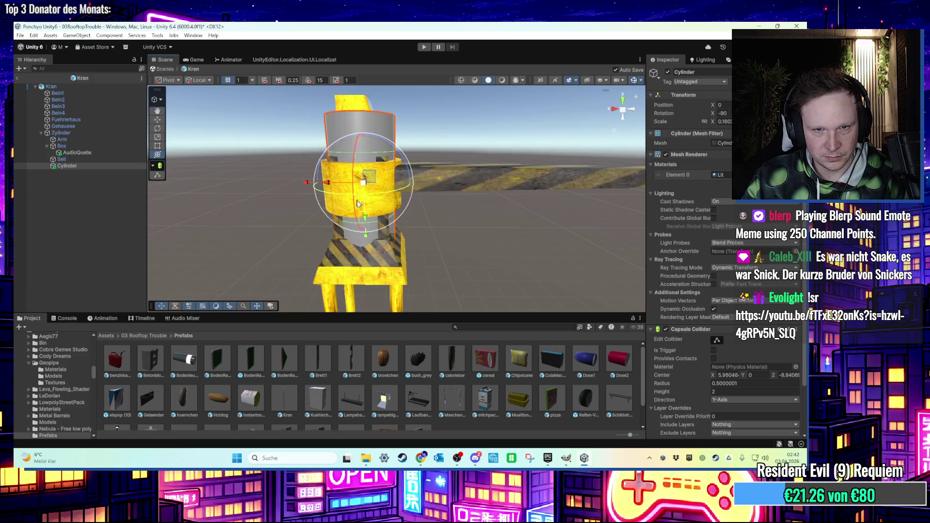
{"action": "left_click_drag", "start_coordinate": [364, 213], "coordinate": [368, 248]}
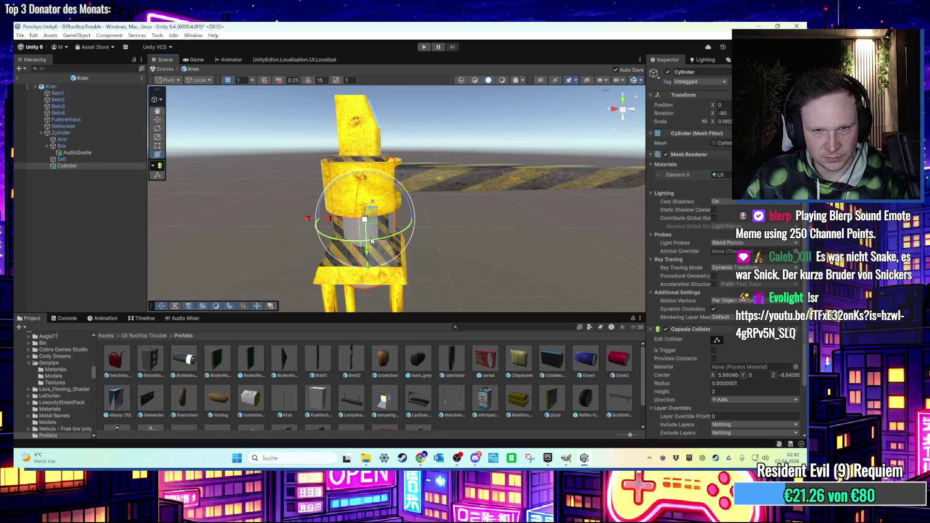
{"action": "scroll", "coordinate": [386, 239], "scroll_direction": "up", "scroll_amount": 3}
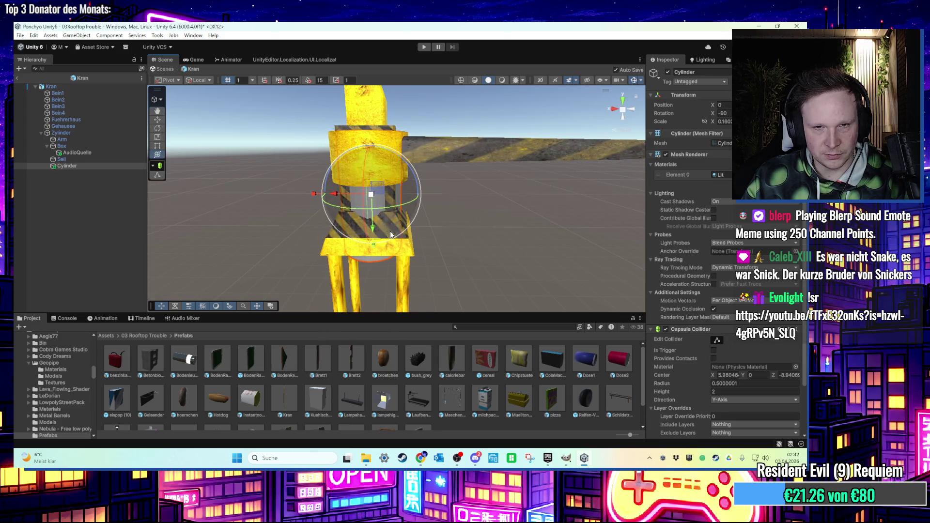
{"action": "mouse_move", "coordinate": [363, 193]}
{"action": "left_mouse_down"}
{"action": "mouse_move", "coordinate": [436, 208]}
{"action": "mouse_move", "coordinate": [441, 267]}
{"action": "mouse_move", "coordinate": [391, 246]}
{"action": "mouse_move", "coordinate": [393, 257]}
{"action": "left_mouse_up"}
{"action": "key", "text": "ctrl+z"}
{"action": "key", "text": "ctrl+z"}
{"action": "key", "text": "ctrl+z"}
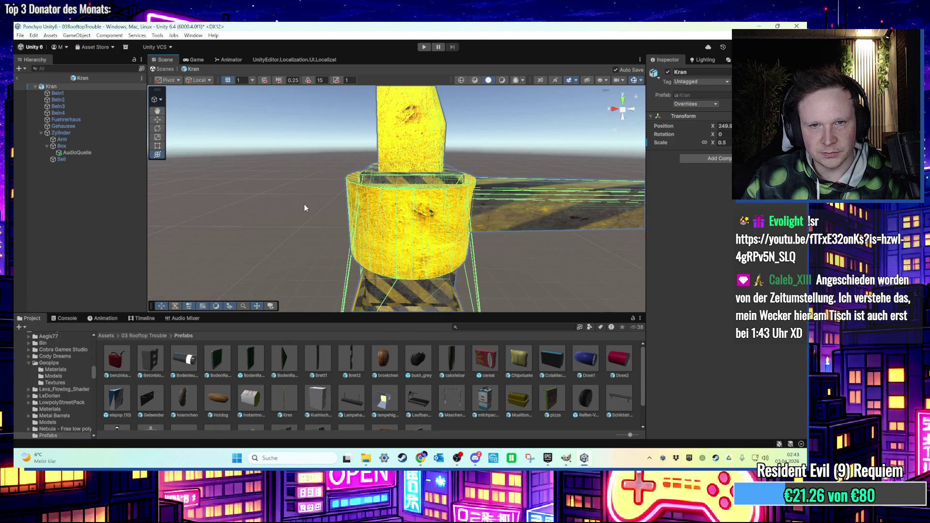
- Look over the crane's striped column and select the Gehaeuse housing
{"action": "scroll", "coordinate": [303, 203], "scroll_direction": "up", "scroll_amount": 5}
{"action": "scroll", "coordinate": [307, 207], "scroll_direction": "down", "scroll_amount": 2}
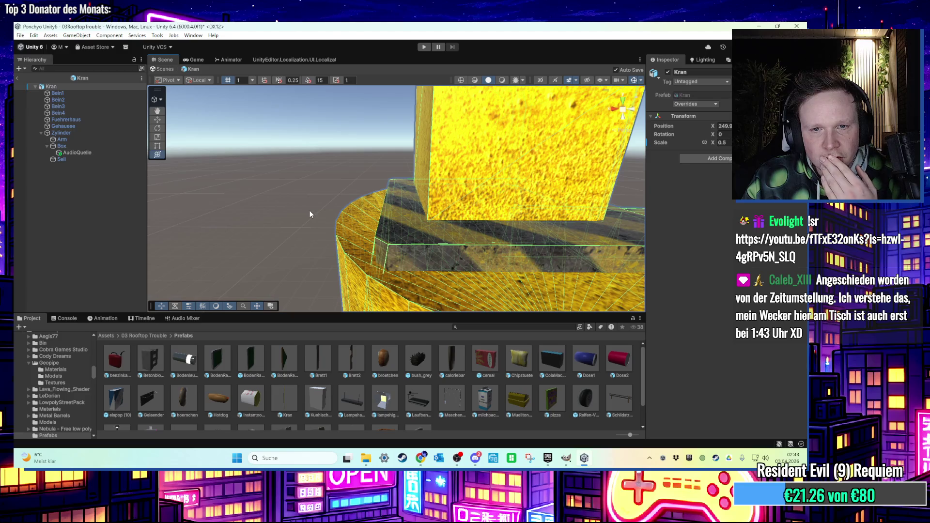
{"action": "scroll", "coordinate": [309, 215], "scroll_direction": "down", "scroll_amount": 2}
{"action": "left_click_drag", "start_coordinate": [310, 211], "coordinate": [299, 197]}
{"action": "scroll", "coordinate": [300, 202], "scroll_direction": "up", "scroll_amount": 4}
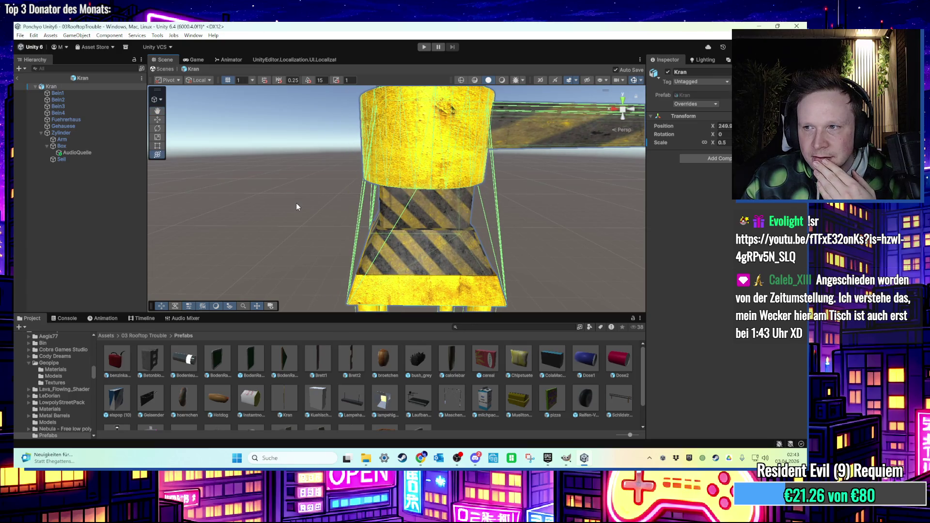
{"action": "scroll", "coordinate": [300, 203], "scroll_direction": "up", "scroll_amount": 3}
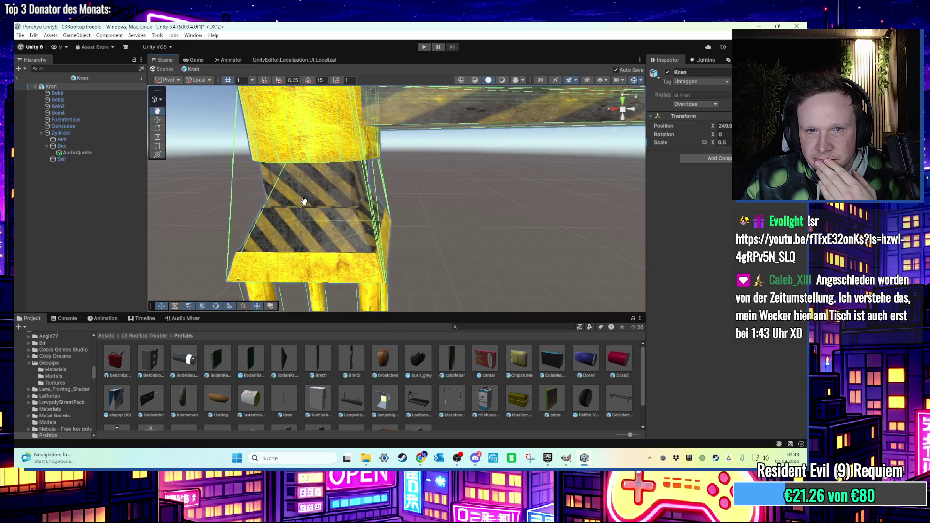
{"action": "key", "text": "Left"}
{"action": "key", "text": "Right"}
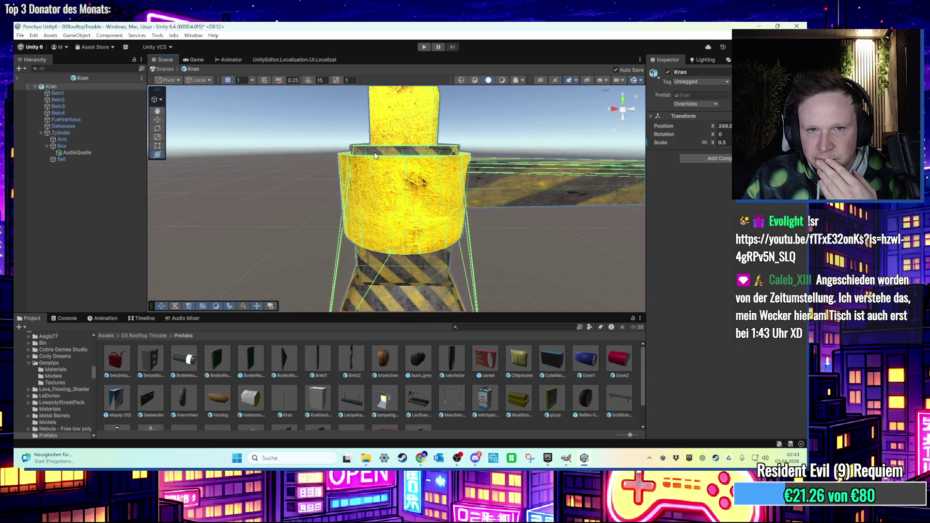
{"action": "scroll", "coordinate": [363, 174], "scroll_direction": "down", "scroll_amount": 2}
{"action": "left_click", "coordinate": [354, 179]}
{"action": "left_click_drag", "start_coordinate": [361, 184], "coordinate": [394, 191]}
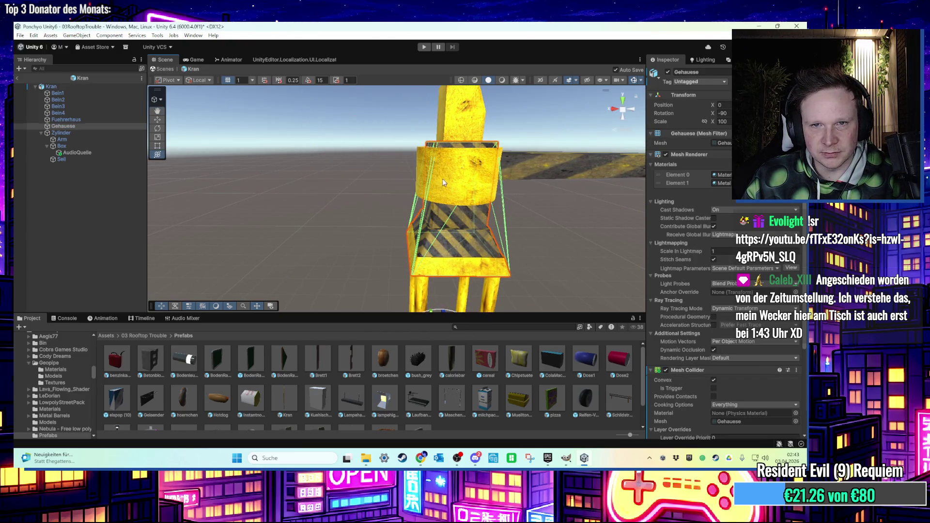
- Duplicate Gehaeuse, undo the duplicate's scale change, and delete the duplicate Gehaeuse (1)
{"action": "key", "text": "ctrl+d"}
{"action": "left_click_drag", "start_coordinate": [379, 178], "coordinate": [209, 161]}
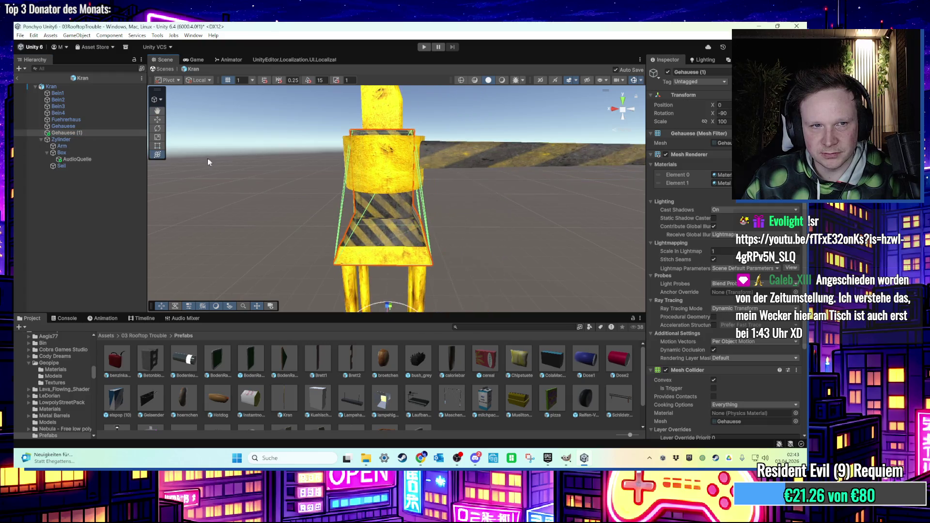
{"action": "mouse_move", "coordinate": [353, 179]}
{"action": "left_mouse_down"}
{"action": "mouse_move", "coordinate": [400, 260]}
{"action": "mouse_move", "coordinate": [398, 218]}
{"action": "mouse_move", "coordinate": [388, 256]}
{"action": "mouse_move", "coordinate": [400, 272]}
{"action": "mouse_move", "coordinate": [405, 253]}
{"action": "mouse_move", "coordinate": [404, 277]}
{"action": "left_mouse_up"}
{"action": "key", "text": "ctrl+z"}
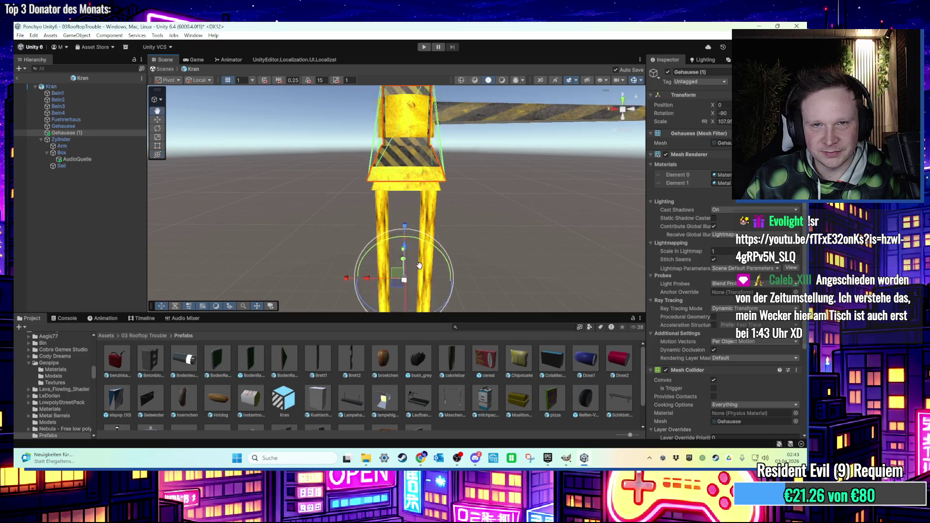
{"action": "key", "text": "f"}
{"action": "key", "text": "Delete"}
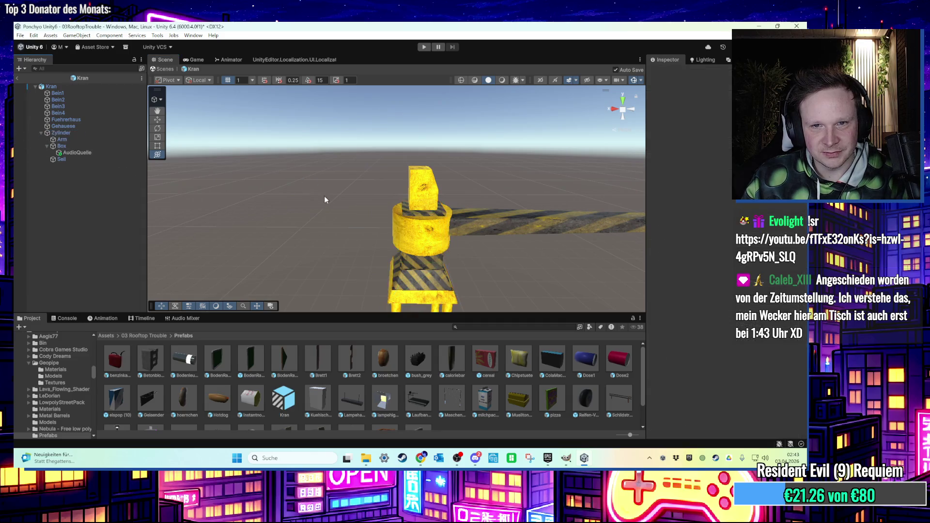
- Frame the original Gehaeuse housing in the view, then start Play mode
{"action": "scroll", "coordinate": [431, 150], "scroll_direction": "up", "scroll_amount": 5}
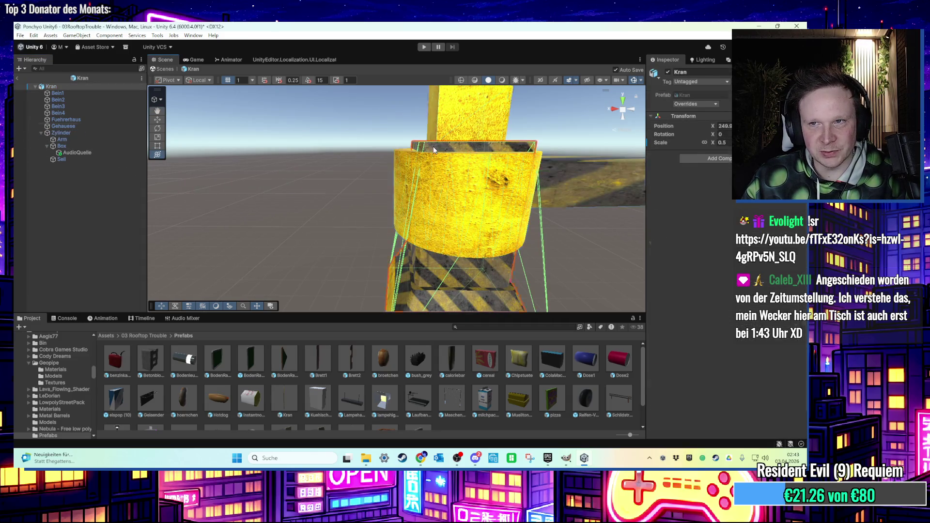
{"action": "left_click", "coordinate": [433, 147]}
{"action": "key", "text": "f"}
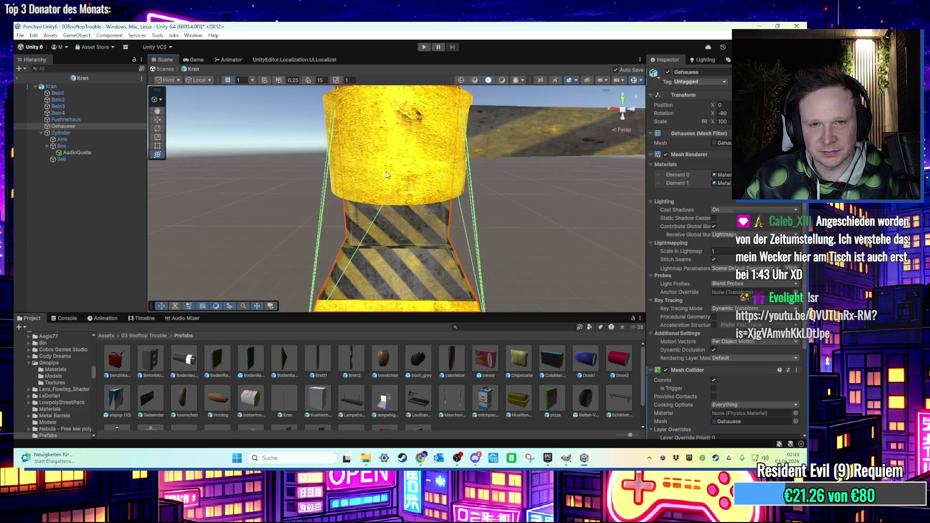
{"action": "left_click_drag", "start_coordinate": [383, 170], "coordinate": [395, 170]}
{"action": "key", "text": "f"}
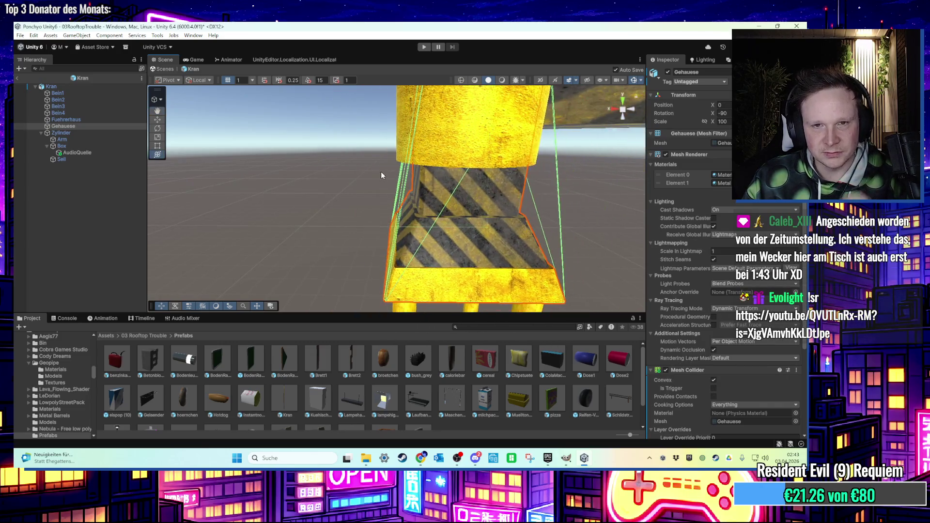
{"action": "left_click", "coordinate": [424, 47]}
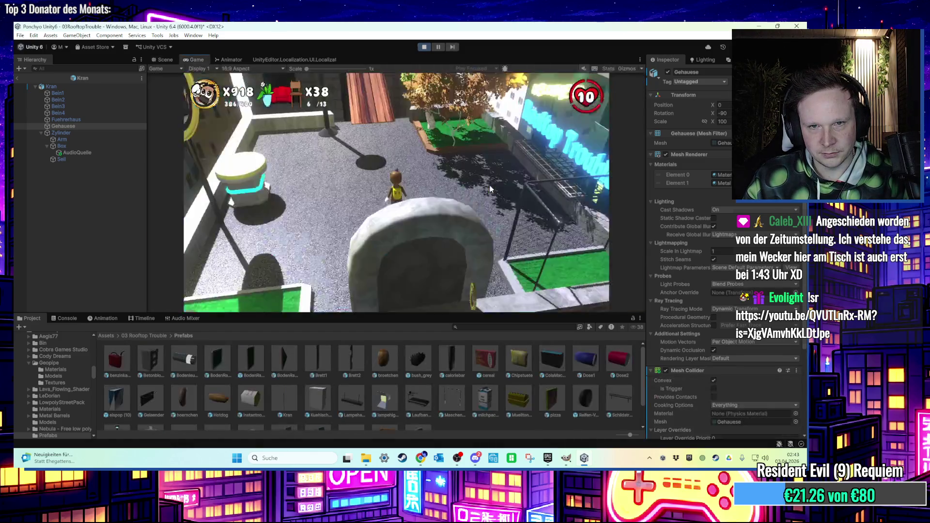
- Walk the character off the plank, past the rooftop pool and down the polka-dot corridor
{"action": "key", "text": "s"}
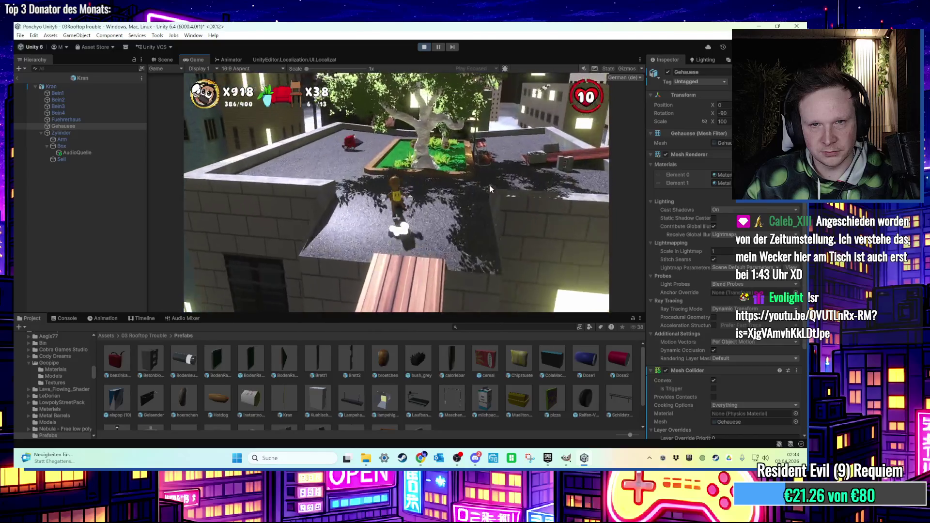
{"action": "key", "text": "w"}
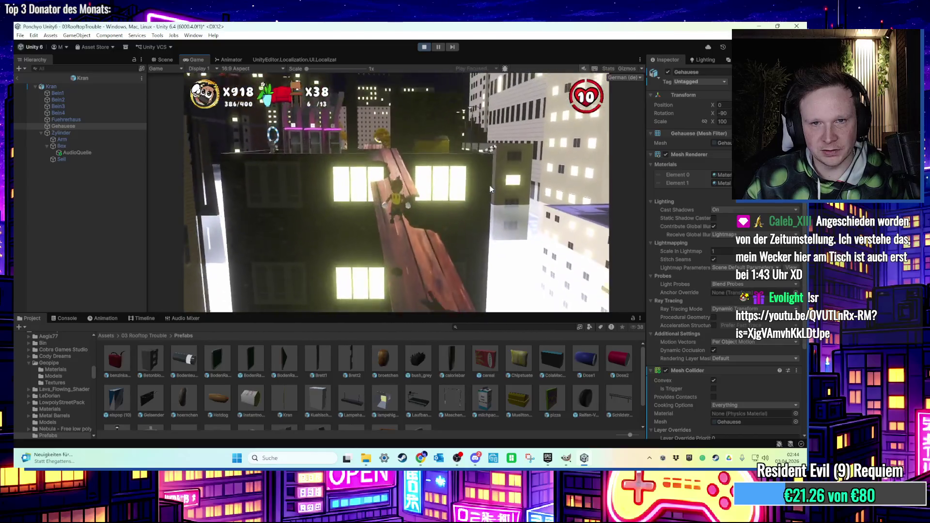
{"action": "key", "text": "w"}
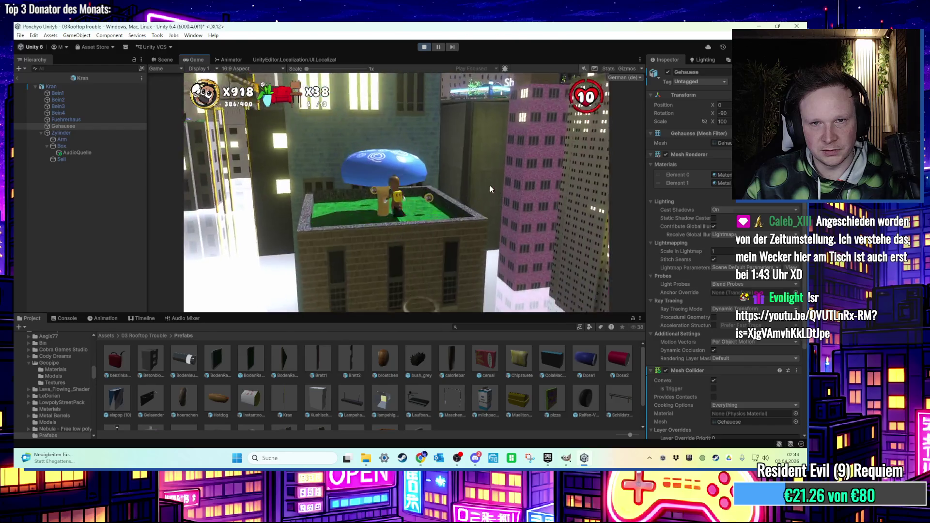
{"action": "key", "text": "w"}
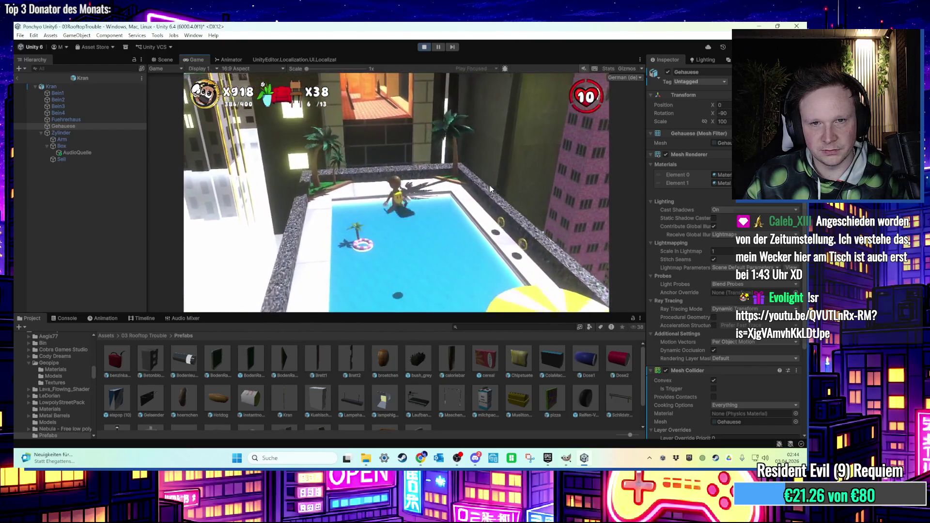
{"action": "key", "text": "w"}
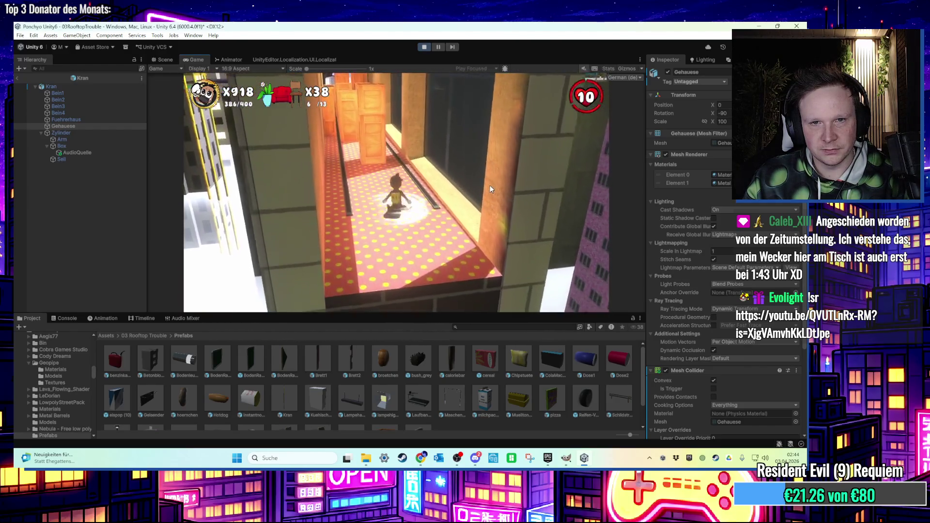
{"action": "key", "text": "w"}
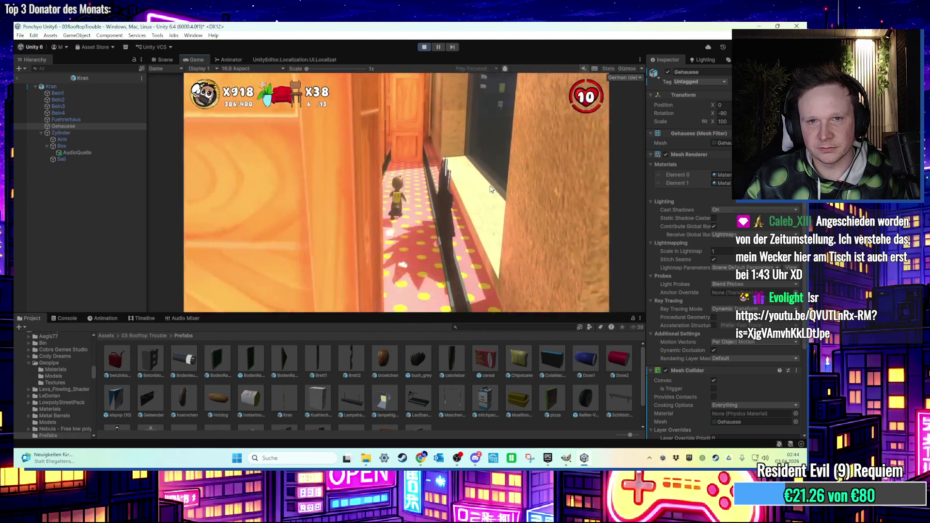
{"action": "key", "text": "w"}
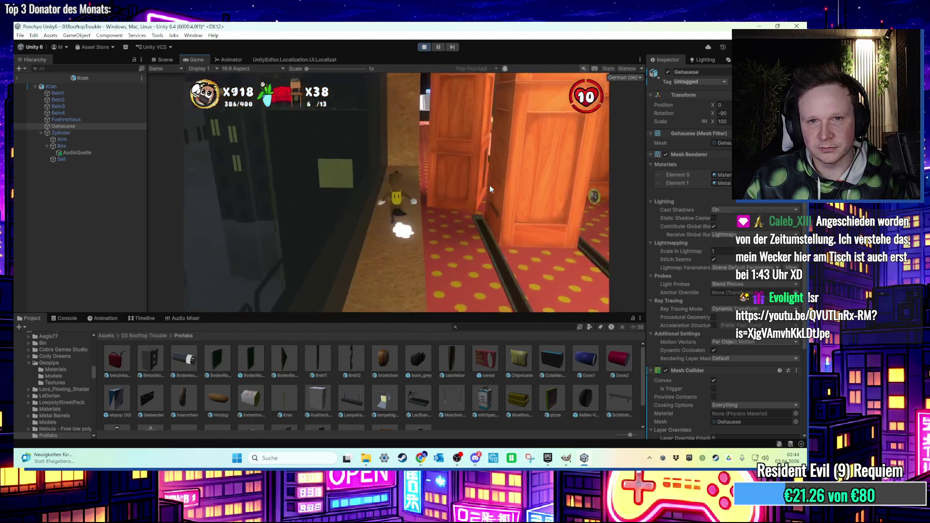
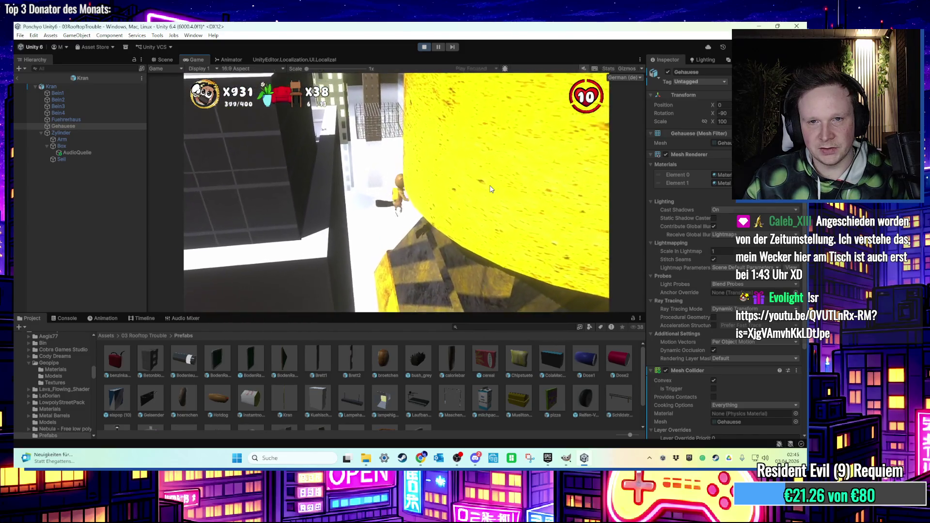
- Stop the running play test and restart the rooftop level in the Game view
{"action": "key", "text": "ctrl+p"}
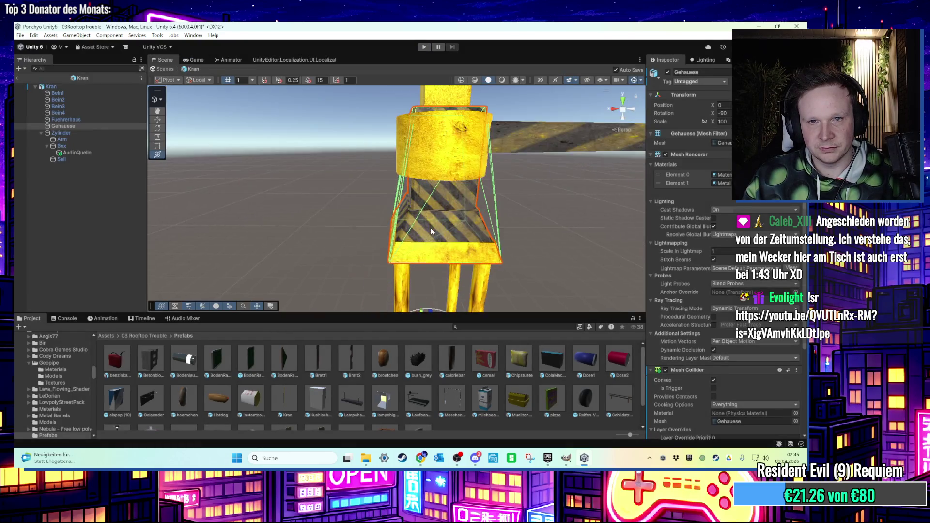
{"action": "scroll", "coordinate": [672, 305], "scroll_direction": "down", "scroll_amount": 3}
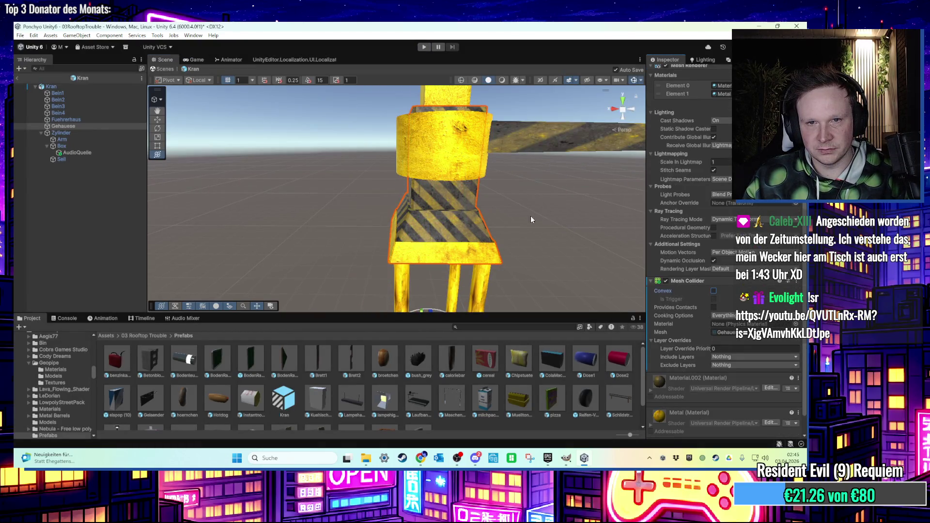
{"action": "key", "text": "Right"}
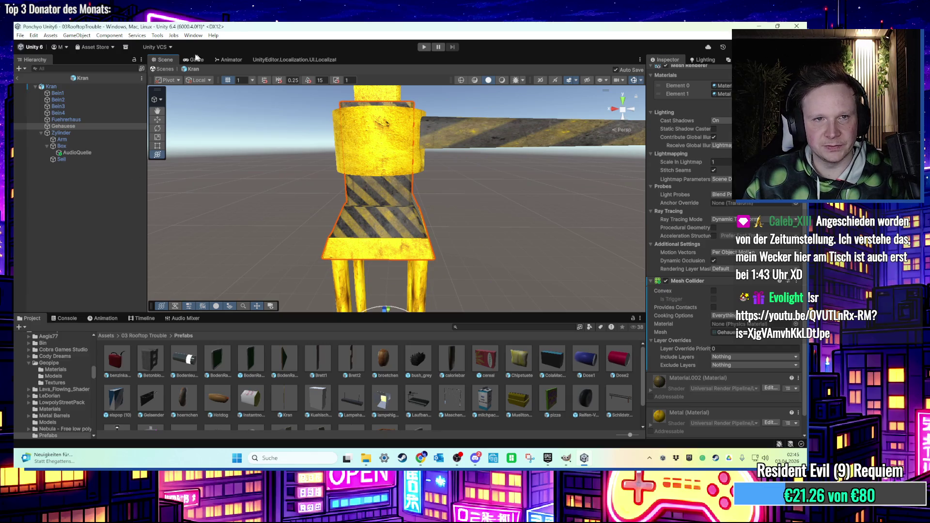
{"action": "left_click", "coordinate": [197, 59]}
{"action": "left_click", "coordinate": [424, 48]}
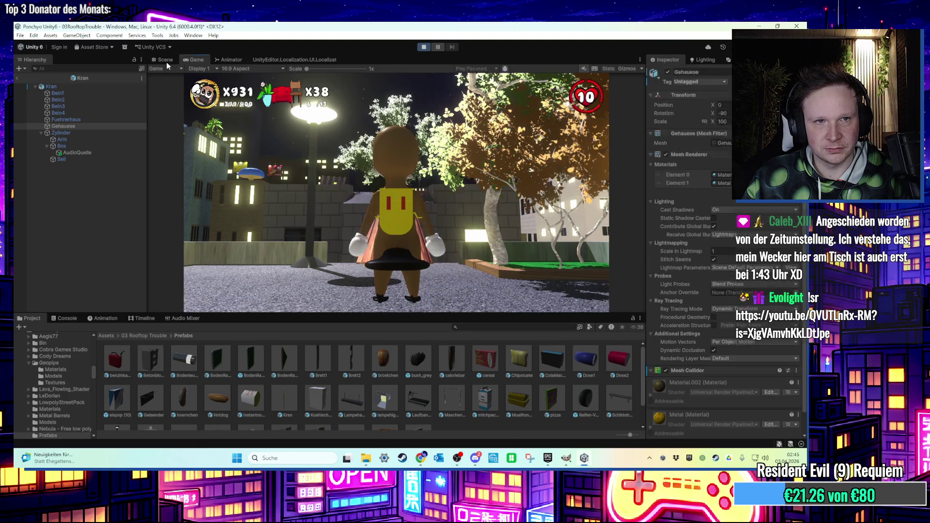
- Exit the Kran crane prefab back to the full Rooftop Trouble scene and show the running game
{"action": "left_click", "coordinate": [165, 60]}
{"action": "left_click", "coordinate": [165, 69]}
{"action": "scroll", "coordinate": [397, 202], "scroll_direction": "up", "scroll_amount": 10}
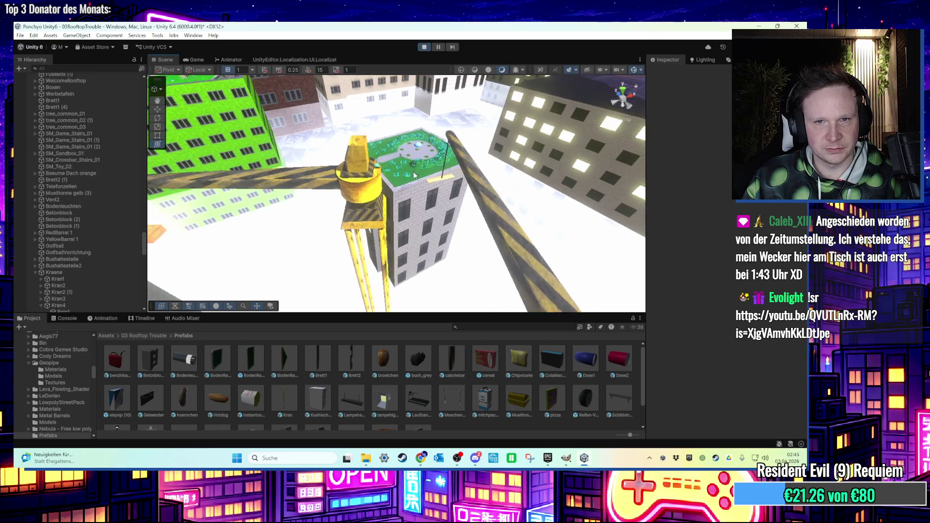
{"action": "left_click", "coordinate": [193, 60]}
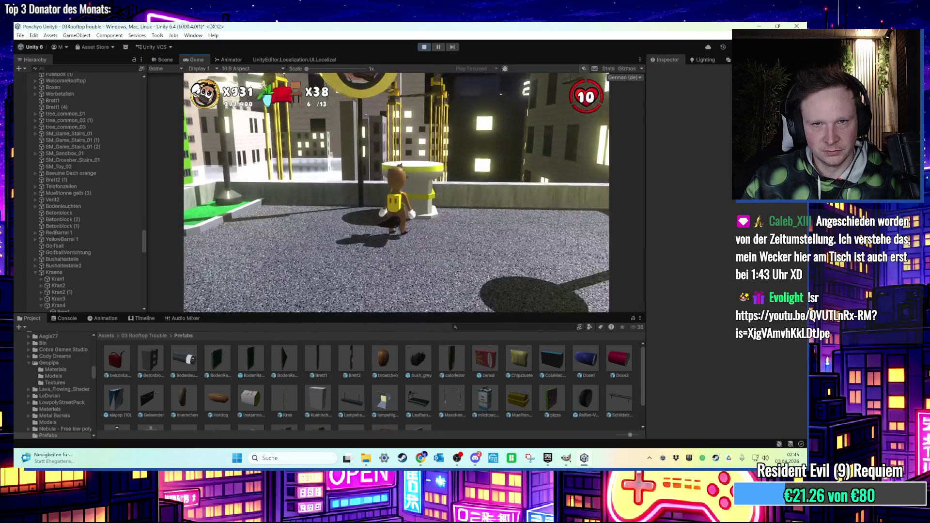
{"action": "key", "text": "super"}
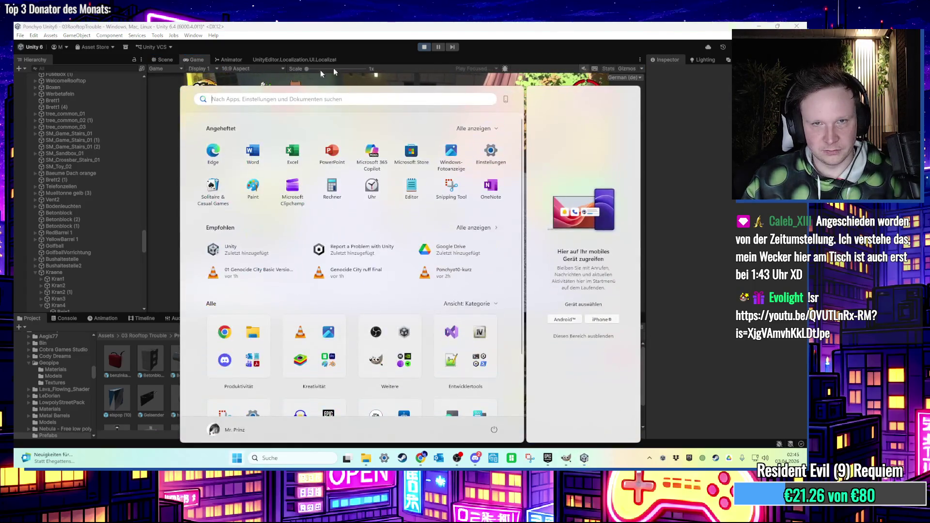
{"action": "key", "text": "super"}
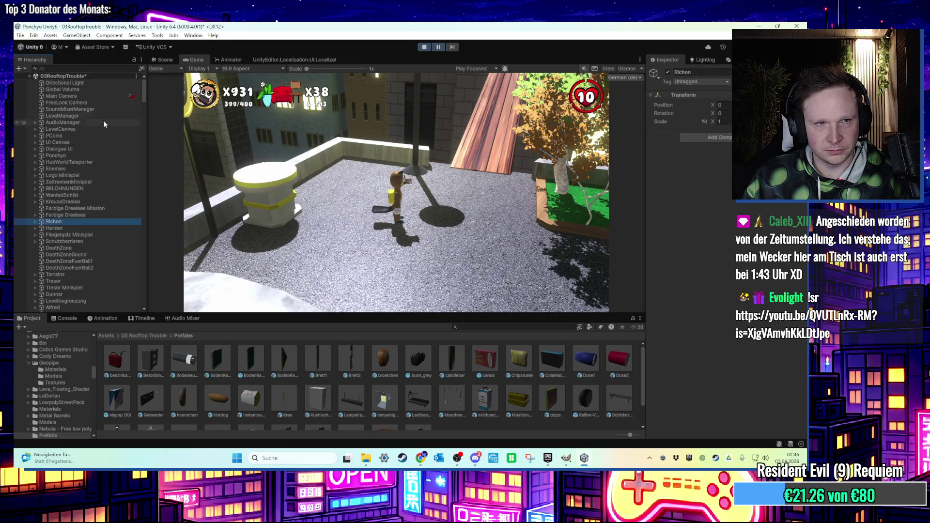
- Frame Ponchyo in the scene, then walk the character to the white and yellow bin and jump onto it
{"action": "double_click", "coordinate": [81, 156]}
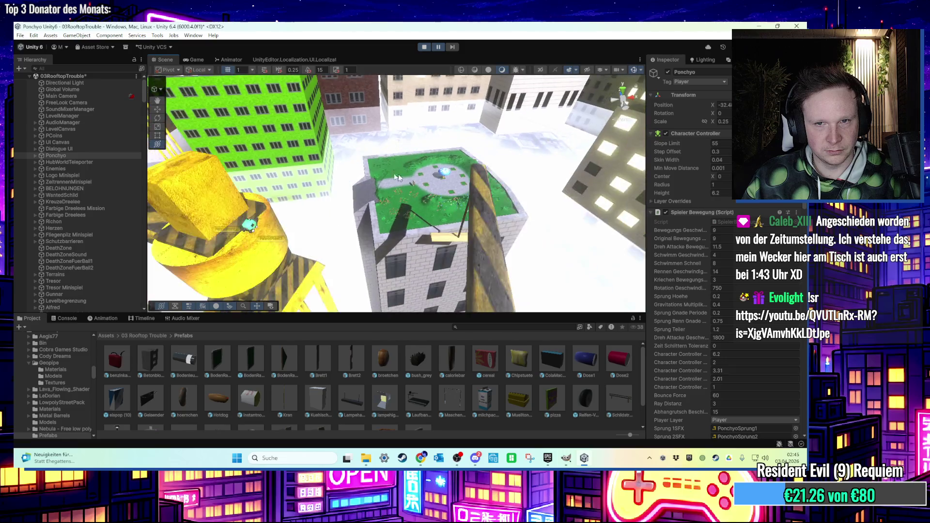
{"action": "mouse_move", "coordinate": [386, 184]}
{"action": "left_mouse_down"}
{"action": "mouse_move", "coordinate": [387, 210]}
{"action": "mouse_move", "coordinate": [407, 190]}
{"action": "mouse_move", "coordinate": [369, 188]}
{"action": "left_mouse_up"}
{"action": "scroll", "coordinate": [398, 196], "scroll_direction": "down", "scroll_amount": 5}
{"action": "right_click", "coordinate": [370, 188]}
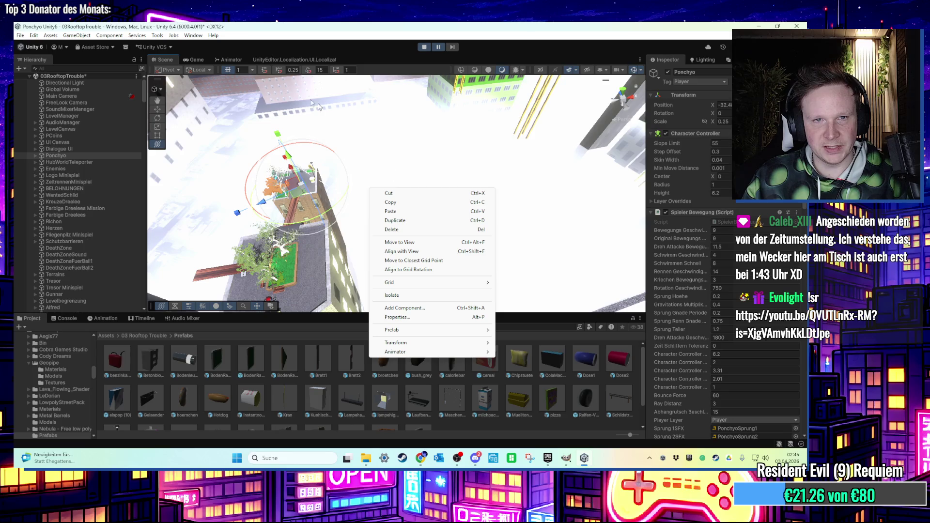
{"action": "left_click", "coordinate": [193, 60]}
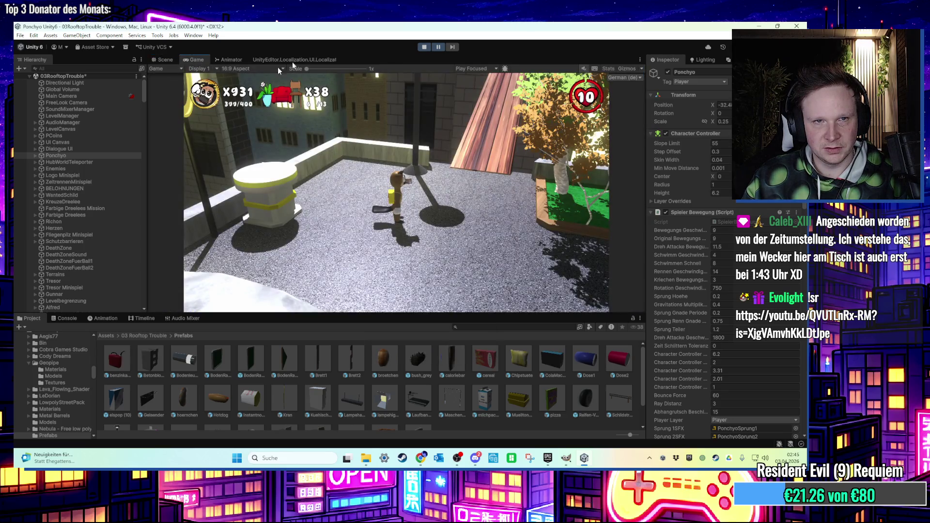
{"action": "key", "text": "w"}
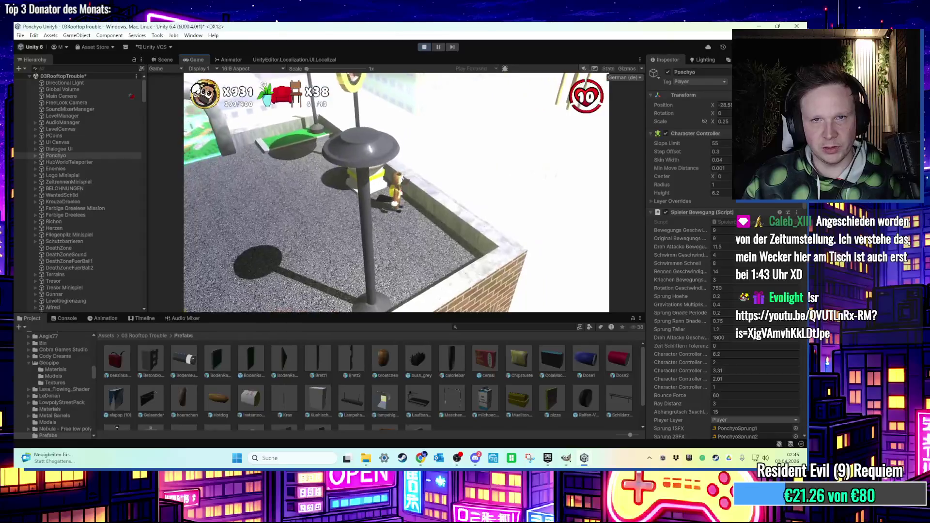
{"action": "key", "text": "space"}
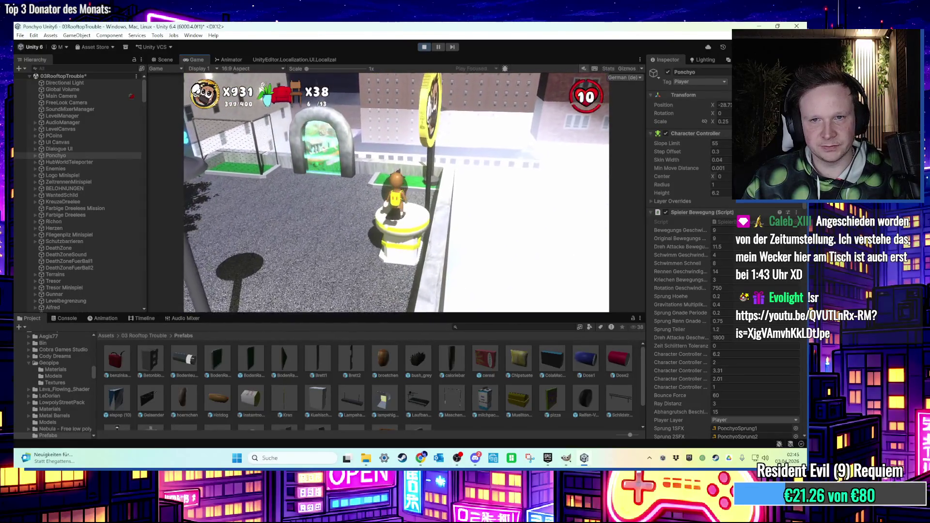
- Lower the Directional Light intensity to 1.4 and shrink the editor window to reveal the desktop
{"action": "key", "text": "super"}
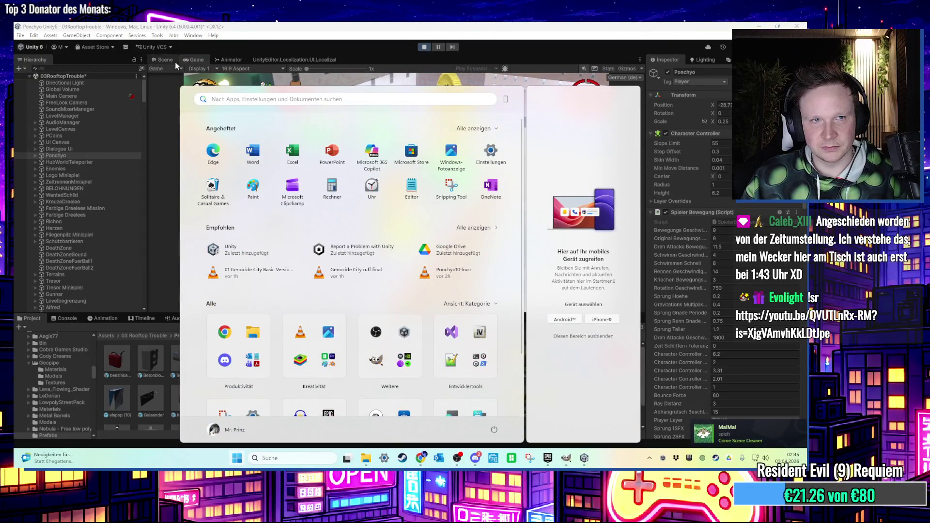
{"action": "left_click", "coordinate": [92, 86]}
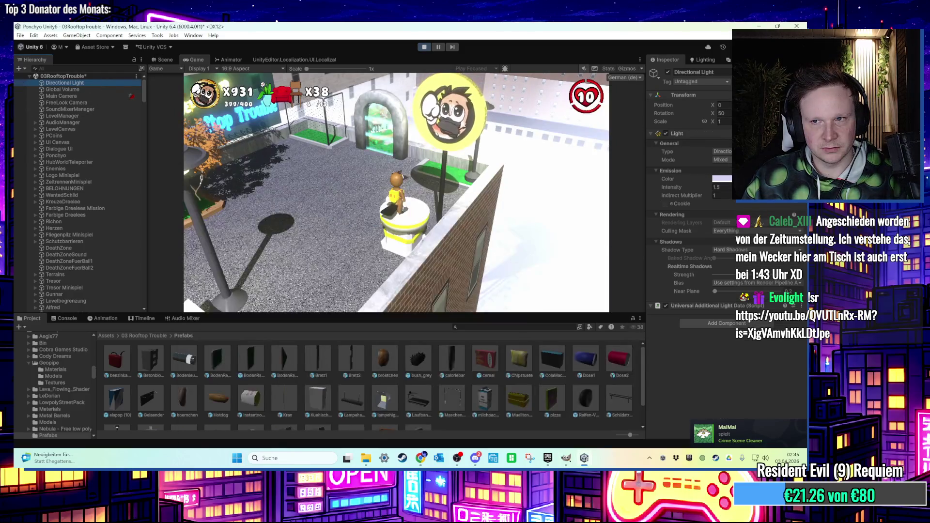
{"action": "type", "text": "1"}
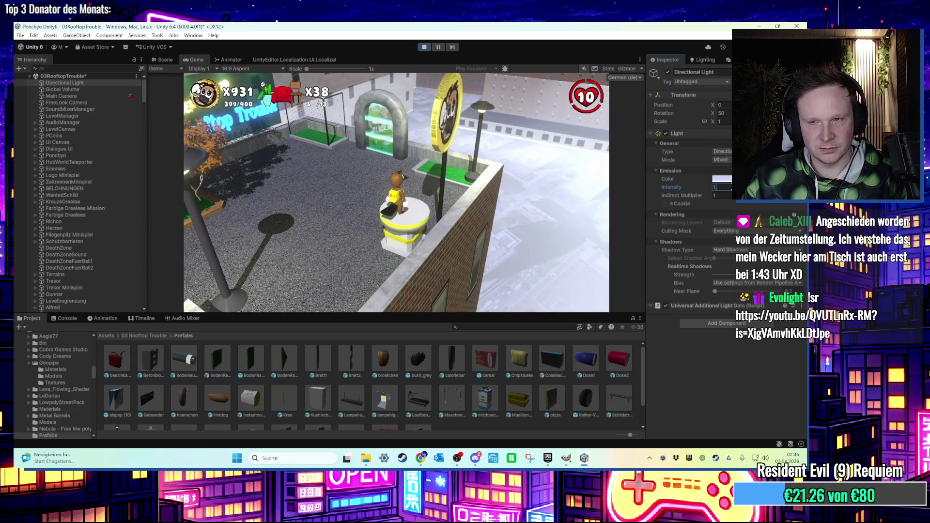
{"action": "type", "text": ".4"}
{"action": "left_click_drag", "start_coordinate": [465, 26], "coordinate": [698, 102]}
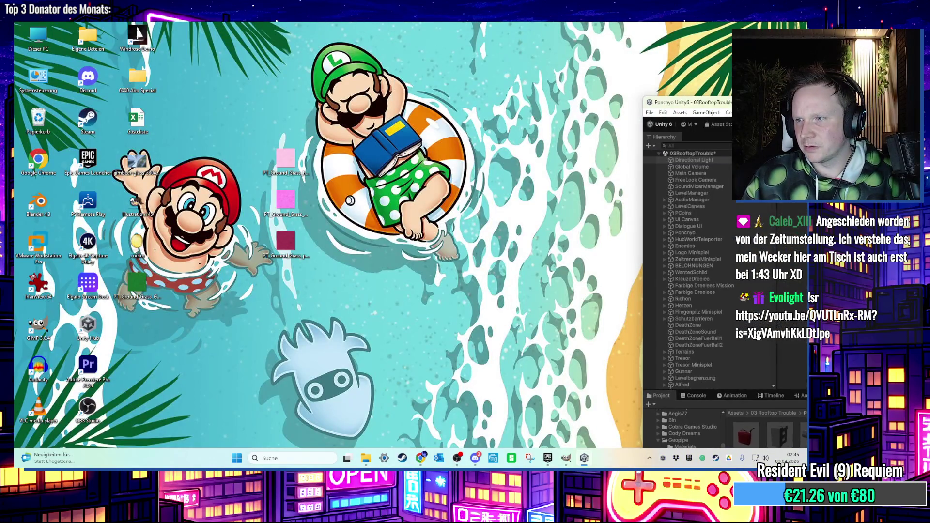
- Move the Unity editor window to the other monitor and bring it back onto this screen
{"action": "key", "text": "super+shift+Right"}
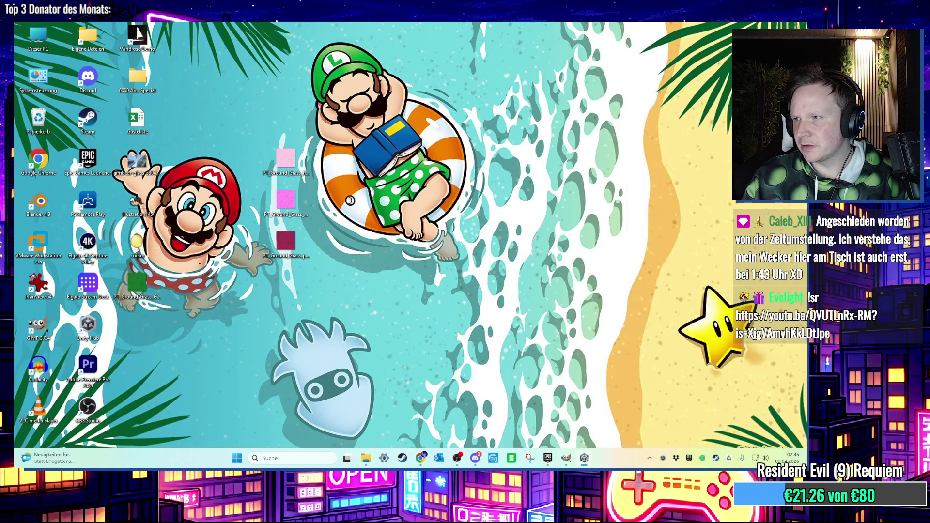
{"action": "key", "text": "super"}
{"action": "key", "text": "super"}
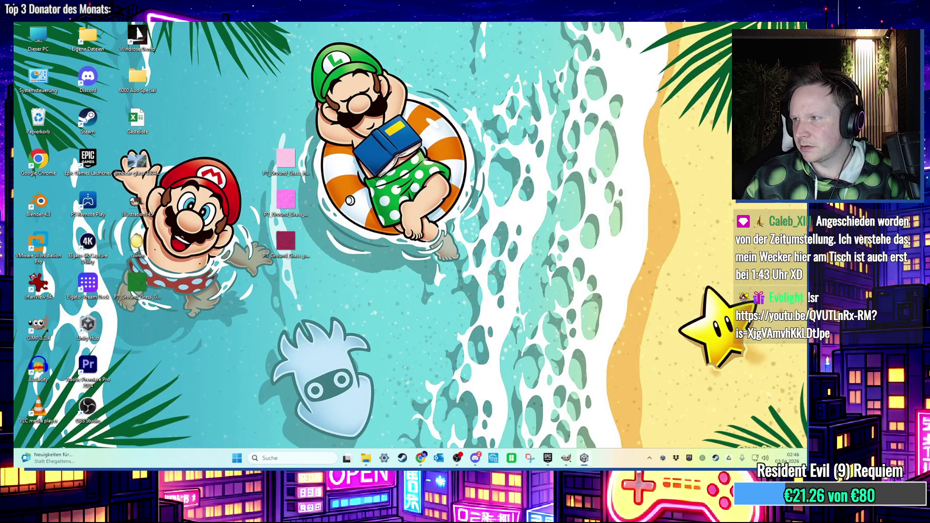
{"action": "key", "text": "super"}
{"action": "key", "text": "super"}
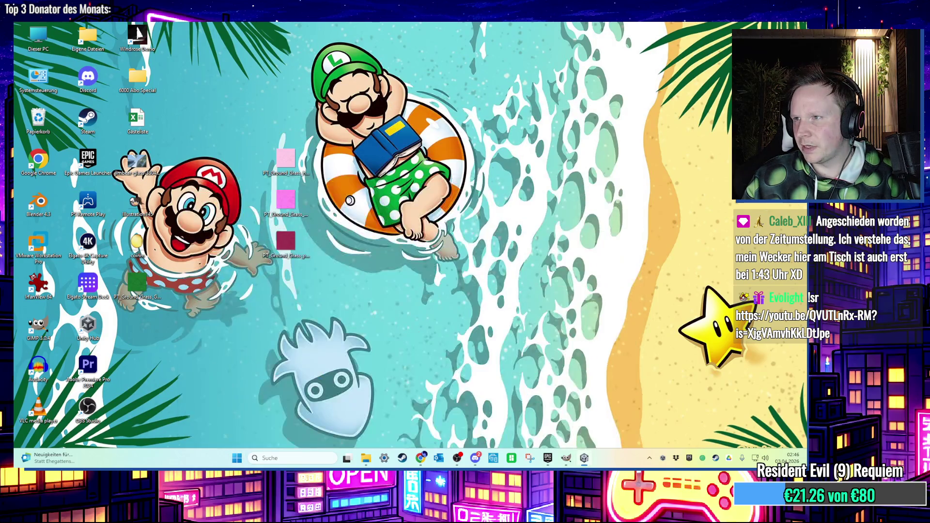
{"action": "key", "text": "super"}
{"action": "key", "text": "super"}
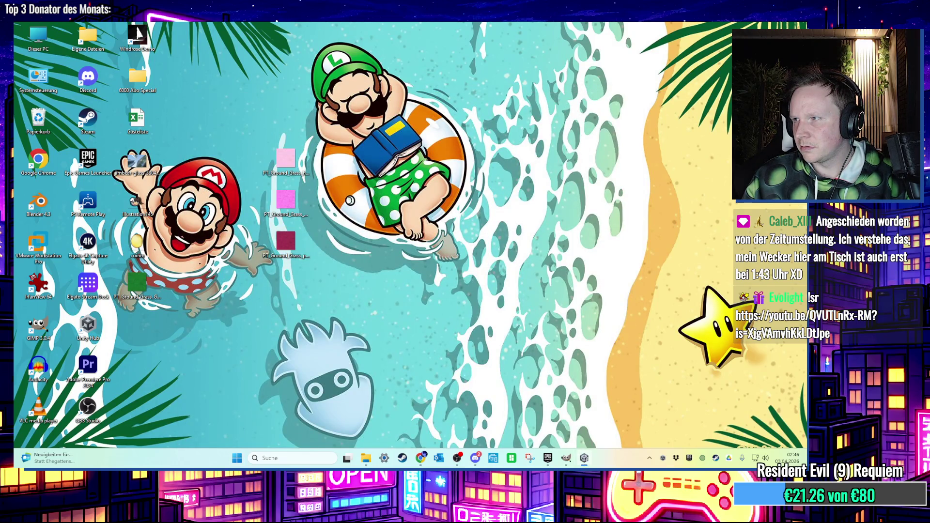
{"action": "key", "text": "super"}
{"action": "key", "text": "alt+Tab"}
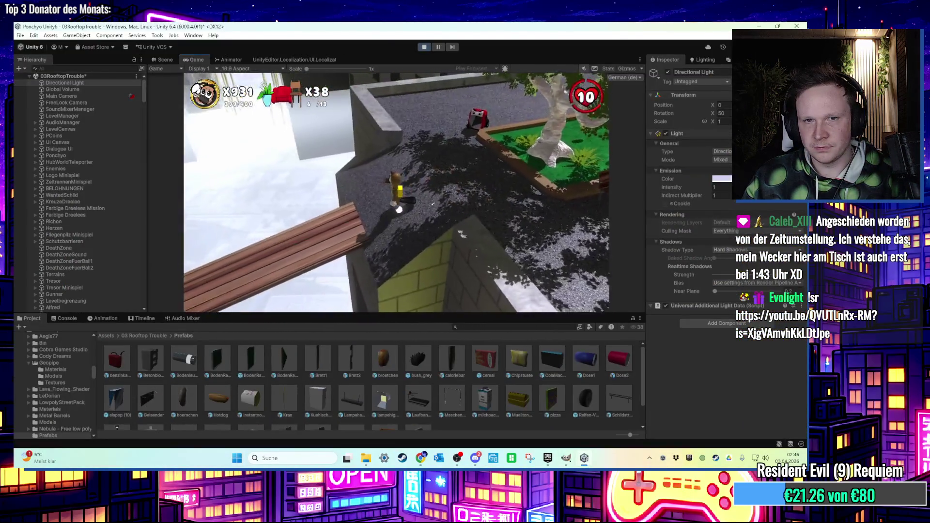
- Maximize the editor, drag Ponchyo to a new spot in the Scene view, and resume the paused game
{"action": "key", "text": "super"}
{"action": "key", "text": "super"}
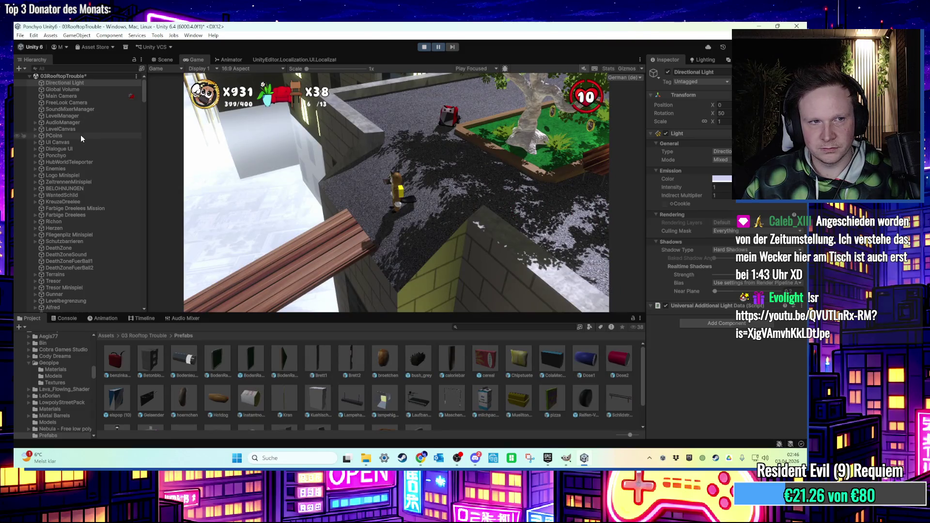
{"action": "left_click", "coordinate": [69, 155]}
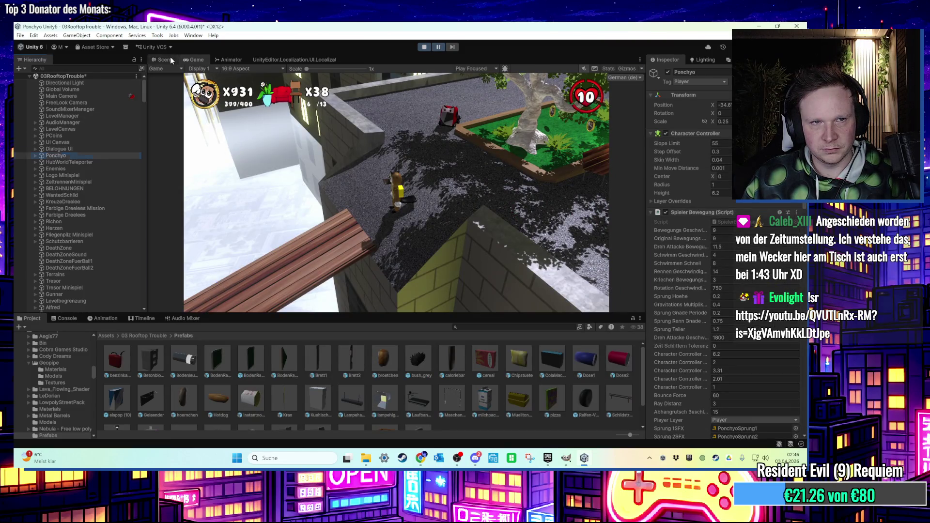
{"action": "left_click", "coordinate": [164, 60]}
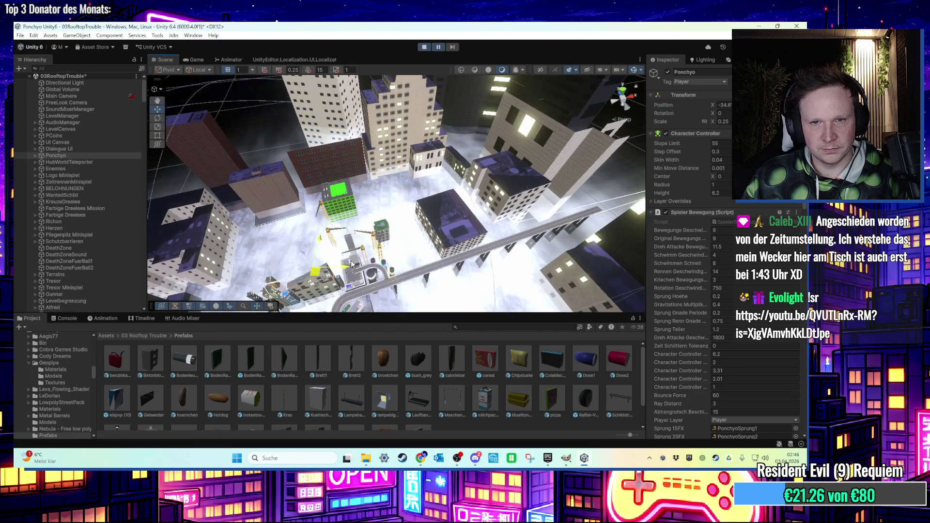
{"action": "scroll", "coordinate": [379, 225], "scroll_direction": "down", "scroll_amount": 5}
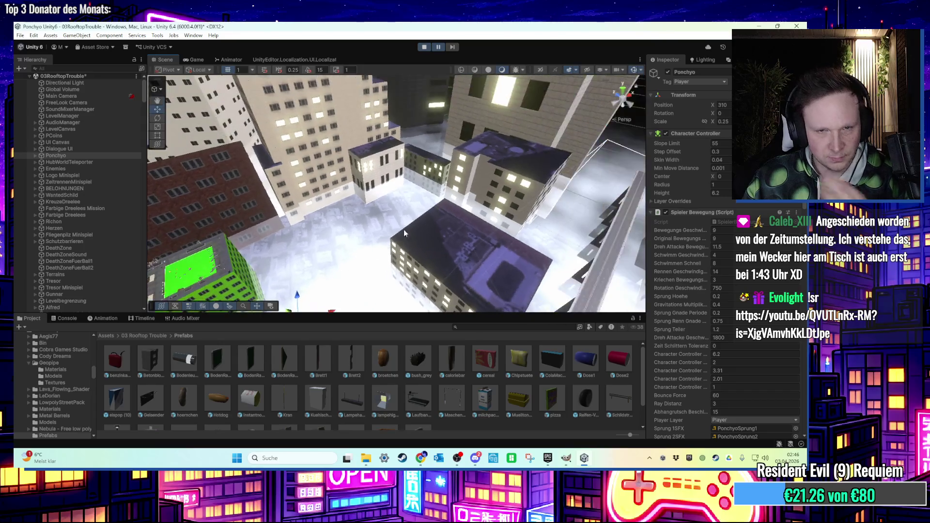
{"action": "scroll", "coordinate": [359, 247], "scroll_direction": "down", "scroll_amount": 2}
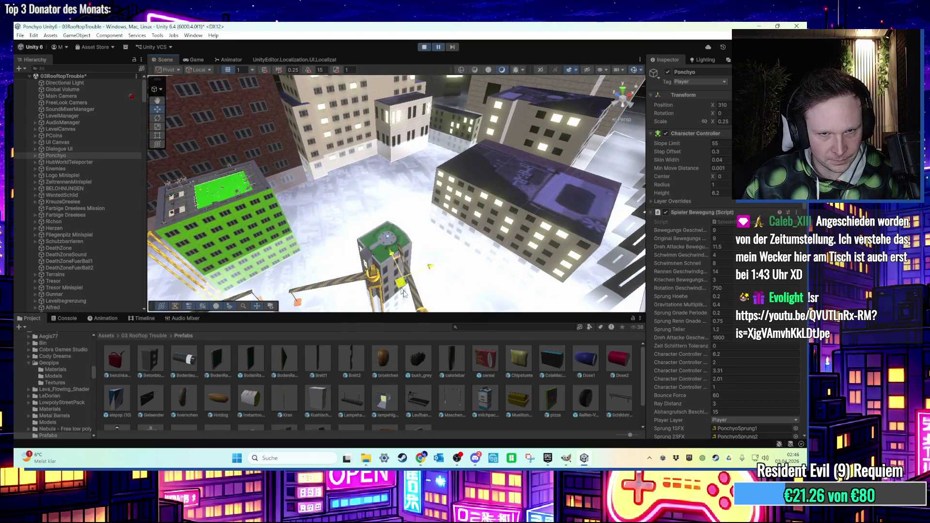
{"action": "left_click_drag", "start_coordinate": [402, 292], "coordinate": [385, 198]}
{"action": "scroll", "coordinate": [390, 208], "scroll_direction": "up", "scroll_amount": 5}
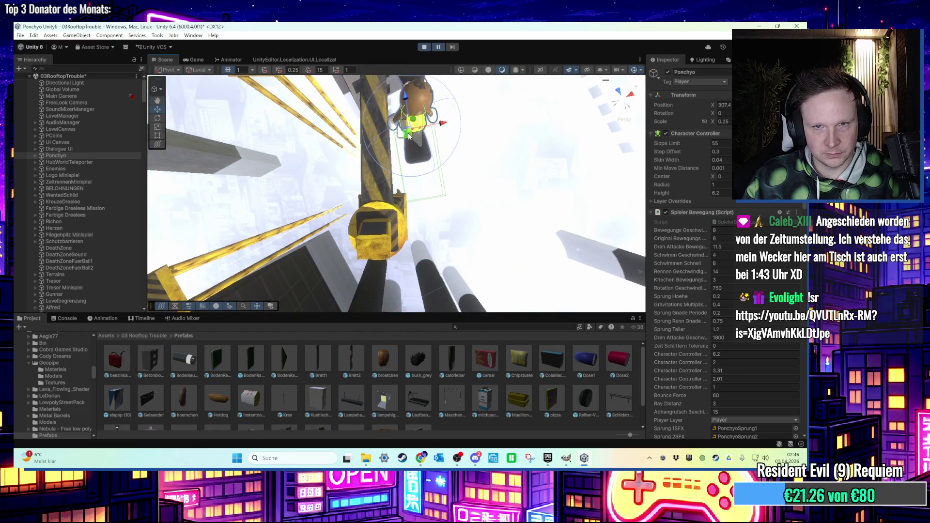
{"action": "left_click", "coordinate": [437, 49]}
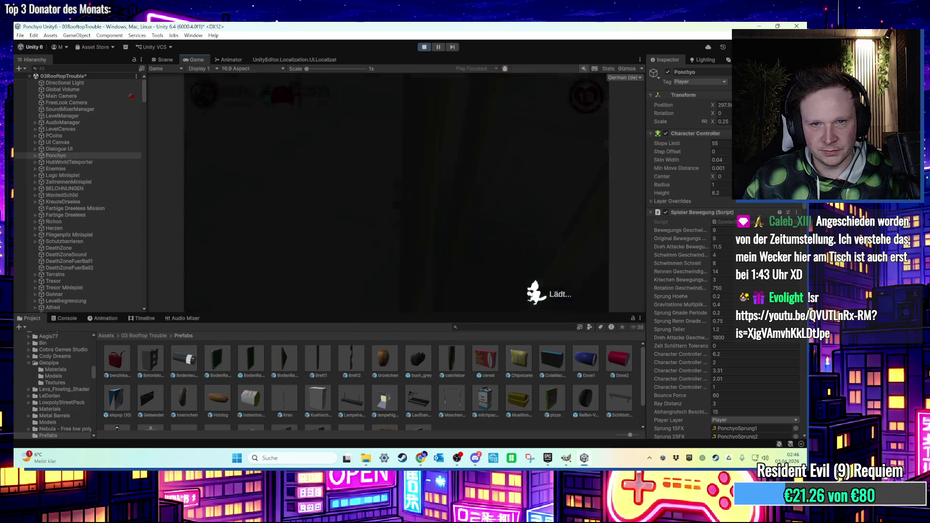
- Exit Play mode with Ctrl+P and orbit the Scene view around the city
{"action": "key", "text": "super"}
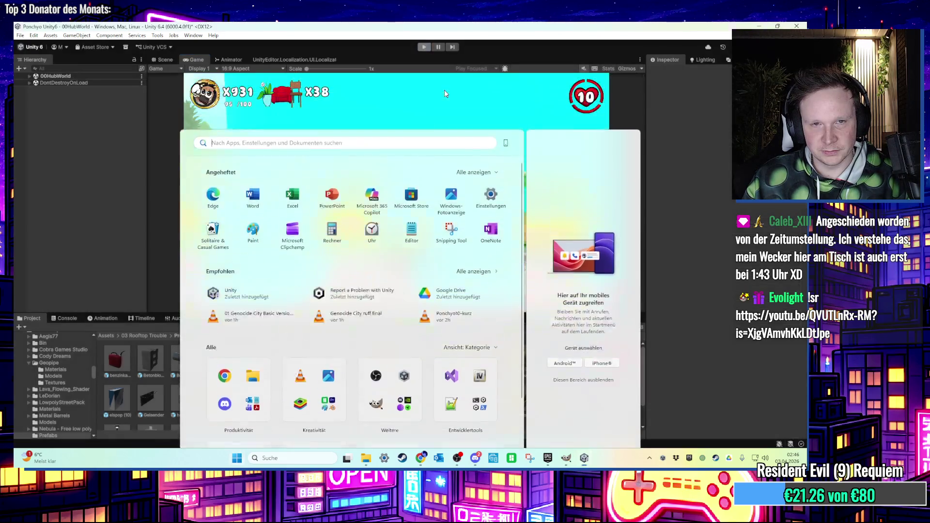
{"action": "key", "text": "super"}
{"action": "key", "text": "ctrl+p"}
{"action": "mouse_move", "coordinate": [388, 228]}
{"action": "left_mouse_down"}
{"action": "mouse_move", "coordinate": [397, 237]}
{"action": "mouse_move", "coordinate": [442, 175]}
{"action": "mouse_move", "coordinate": [410, 253]}
{"action": "mouse_move", "coordinate": [406, 56]}
{"action": "mouse_move", "coordinate": [339, 221]}
{"action": "mouse_move", "coordinate": [388, 204]}
{"action": "mouse_move", "coordinate": [375, 217]}
{"action": "mouse_move", "coordinate": [341, 179]}
{"action": "left_mouse_up"}
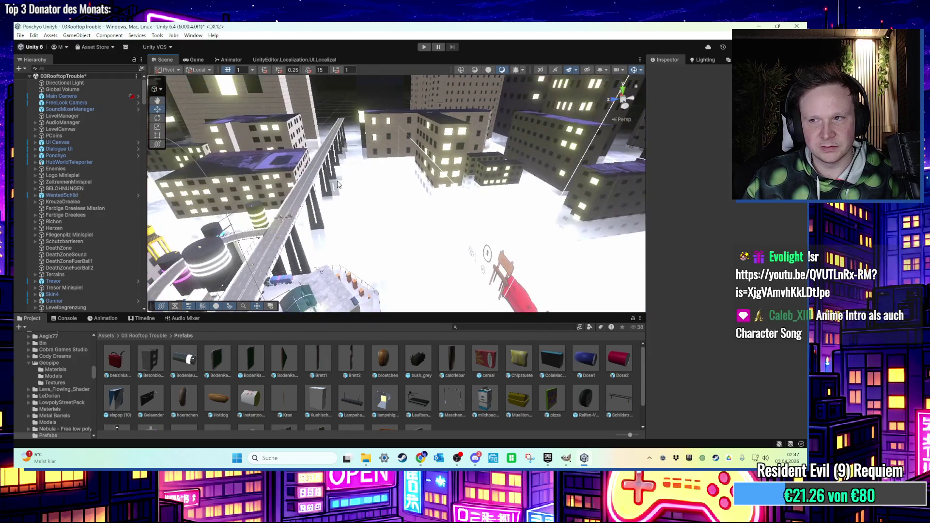
- Frame window light Hauslicht (29) on the white building and nudge it slightly left
{"action": "left_click_drag", "start_coordinate": [277, 173], "coordinate": [773, 204]}
{"action": "mouse_move", "coordinate": [468, 219]}
{"action": "left_mouse_down"}
{"action": "mouse_move", "coordinate": [397, 228]}
{"action": "mouse_move", "coordinate": [432, 233]}
{"action": "mouse_move", "coordinate": [351, 144]}
{"action": "mouse_move", "coordinate": [300, 194]}
{"action": "mouse_move", "coordinate": [318, 199]}
{"action": "mouse_move", "coordinate": [369, 163]}
{"action": "left_mouse_up"}
{"action": "right_click", "coordinate": [431, 233]}
{"action": "scroll", "coordinate": [390, 214], "scroll_direction": "up", "scroll_amount": 5}
{"action": "left_click", "coordinate": [371, 207]}
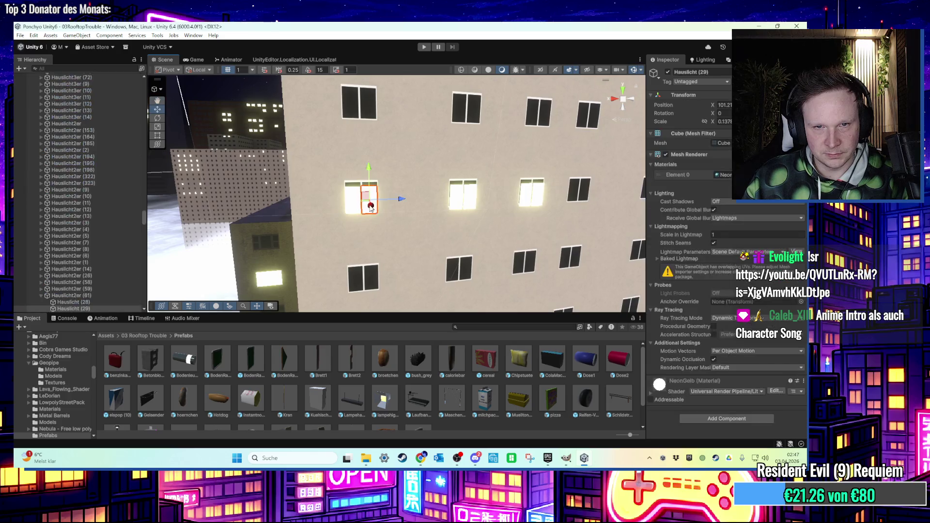
{"action": "left_click", "coordinate": [122, 296]}
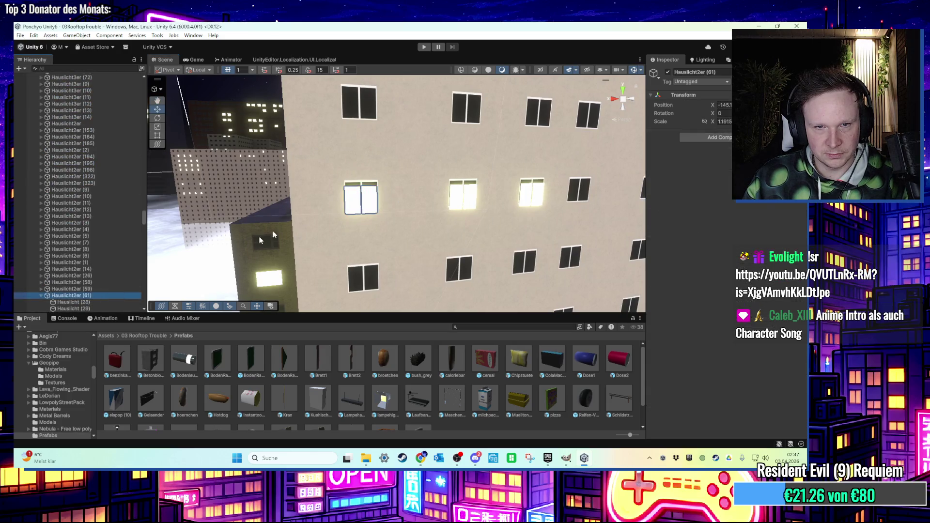
{"action": "key", "text": "f"}
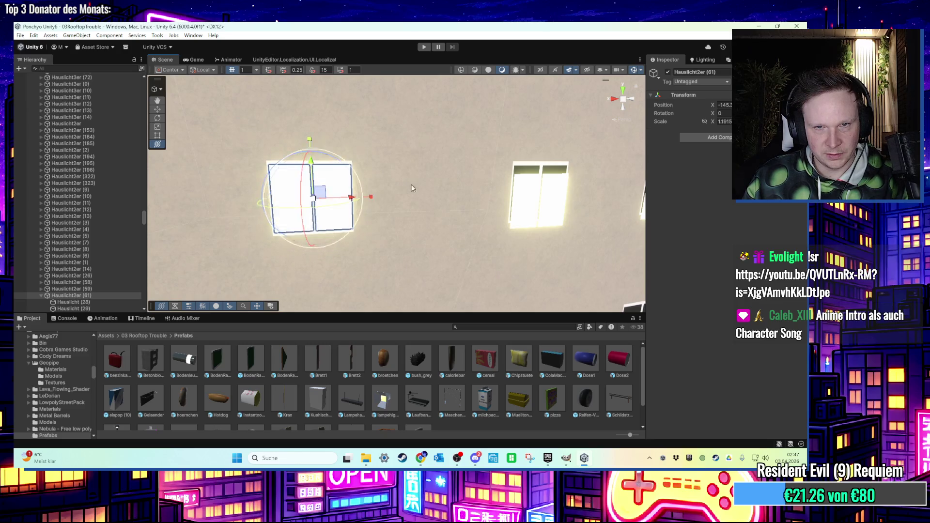
{"action": "scroll", "coordinate": [411, 188], "scroll_direction": "down", "scroll_amount": 3}
{"action": "left_click", "coordinate": [385, 198]}
{"action": "left_click_drag", "start_coordinate": [402, 198], "coordinate": [396, 199]}
- Inspect the neighbouring window lights and Hauslicht2er groups (126), (127), (61) across the facade
{"action": "left_click", "coordinate": [110, 295]}
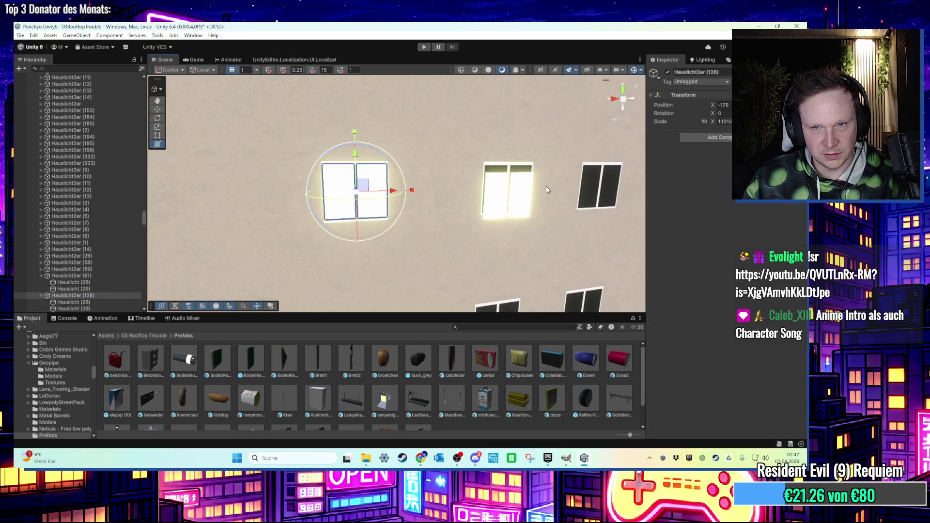
{"action": "left_click", "coordinate": [500, 186]}
{"action": "left_click_drag", "start_coordinate": [370, 222], "coordinate": [286, 118]}
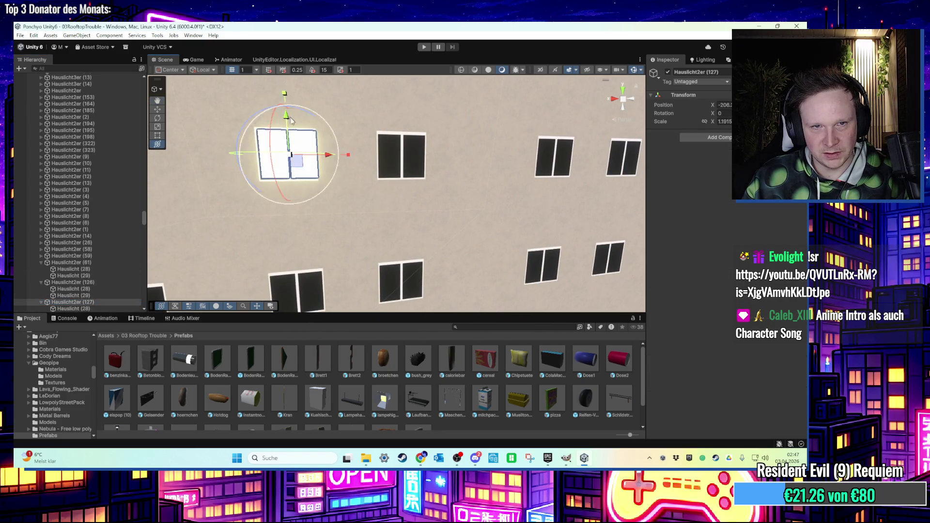
{"action": "scroll", "coordinate": [325, 158], "scroll_direction": "down", "scroll_amount": 10}
{"action": "scroll", "coordinate": [365, 199], "scroll_direction": "up", "scroll_amount": 15}
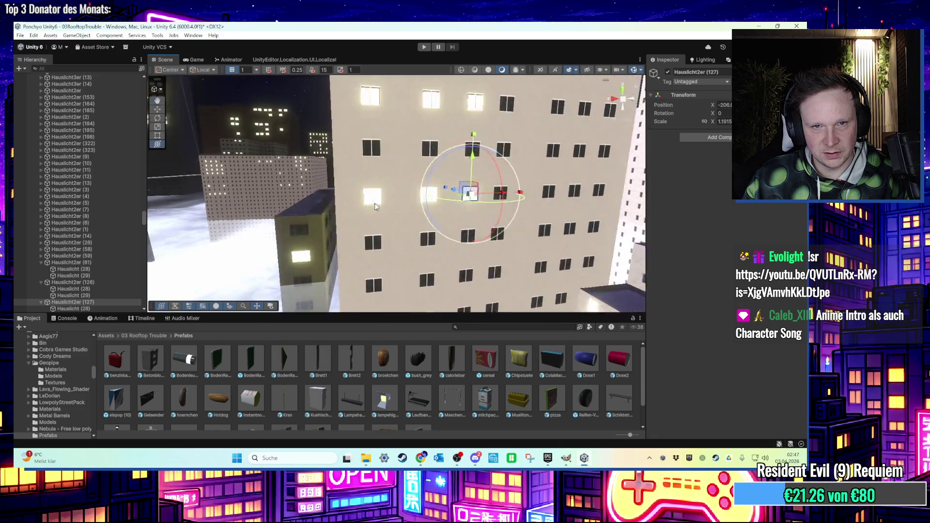
{"action": "left_click", "coordinate": [341, 131]}
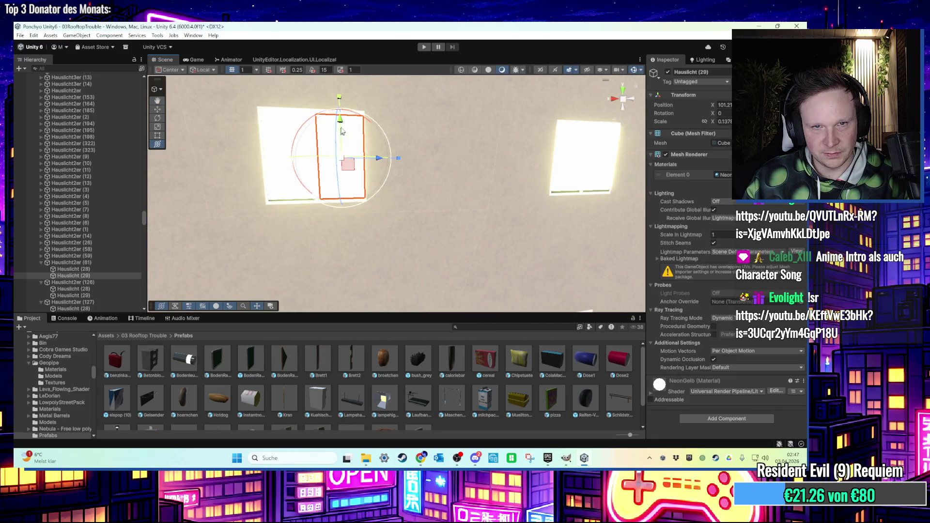
{"action": "left_click", "coordinate": [101, 262]}
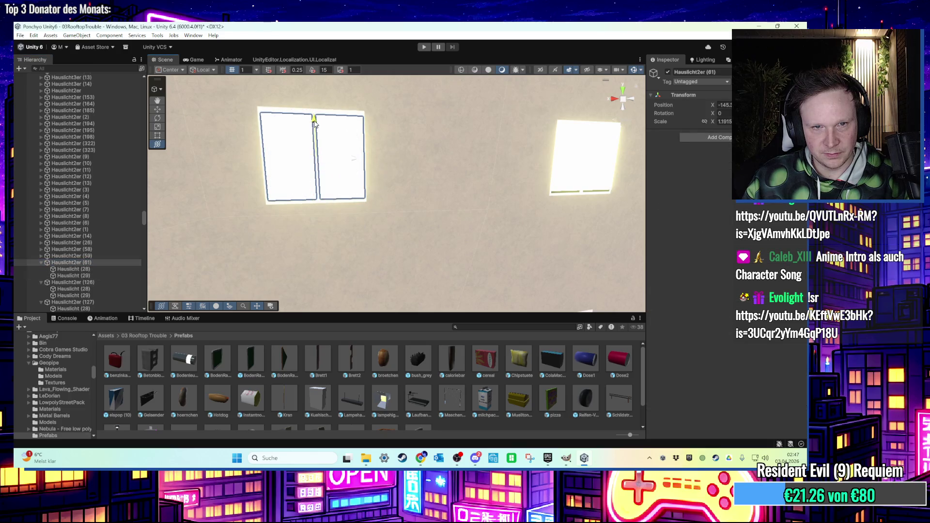
{"action": "left_click", "coordinate": [579, 173]}
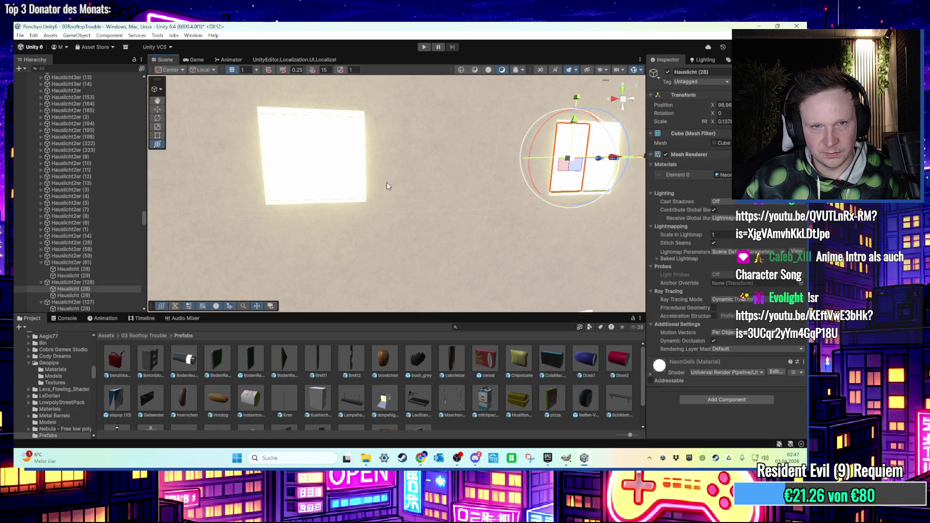
{"action": "scroll", "coordinate": [387, 187], "scroll_direction": "down", "scroll_amount": 5}
{"action": "mouse_move", "coordinate": [390, 198]}
{"action": "left_mouse_down"}
{"action": "mouse_move", "coordinate": [362, 207]}
{"action": "mouse_move", "coordinate": [376, 220]}
{"action": "mouse_move", "coordinate": [358, 223]}
{"action": "left_mouse_up"}
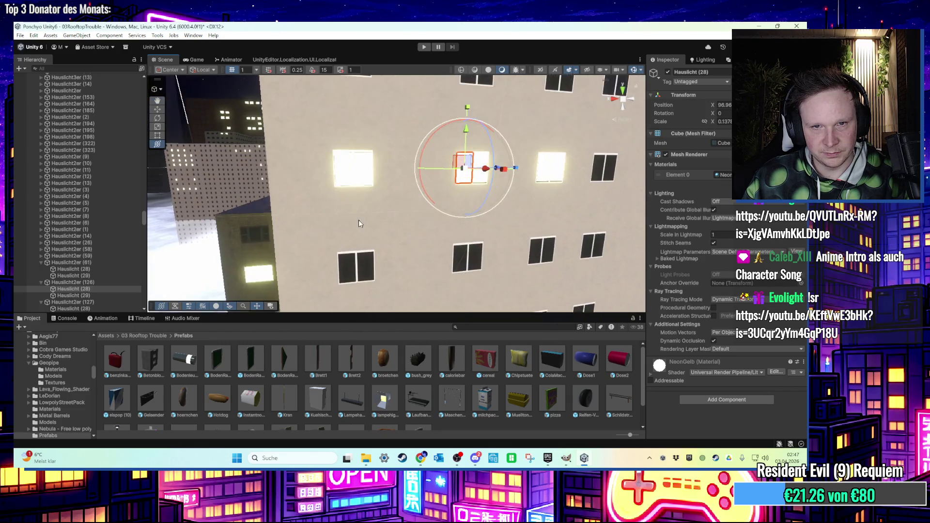
{"action": "left_click", "coordinate": [100, 282]}
{"action": "mouse_move", "coordinate": [458, 175]}
{"action": "left_mouse_down"}
{"action": "mouse_move", "coordinate": [359, 193]}
{"action": "mouse_move", "coordinate": [403, 263]}
{"action": "mouse_move", "coordinate": [425, 197]}
{"action": "mouse_move", "coordinate": [374, 177]}
{"action": "mouse_move", "coordinate": [439, 63]}
{"action": "left_mouse_up"}
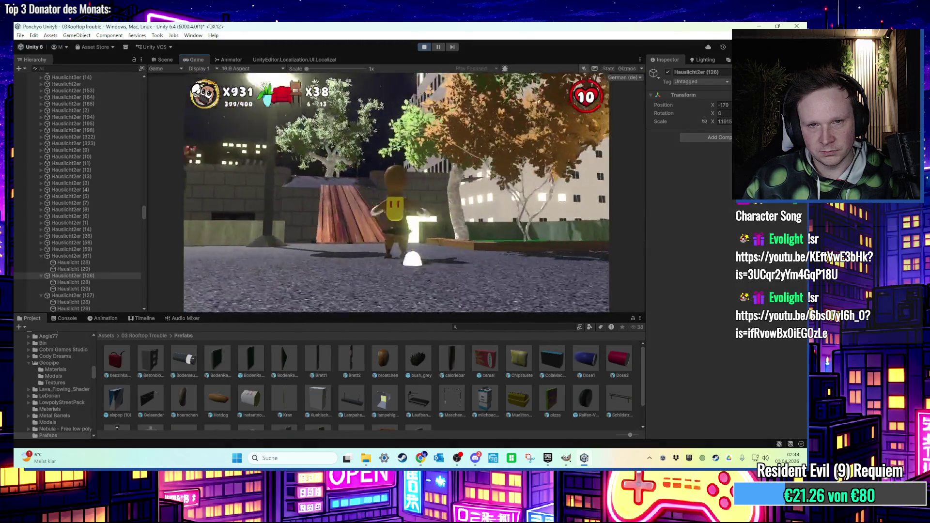
- Run the character toward the lit tower, then stop Play mode
{"action": "key", "text": "w"}
{"action": "key", "text": "w"}
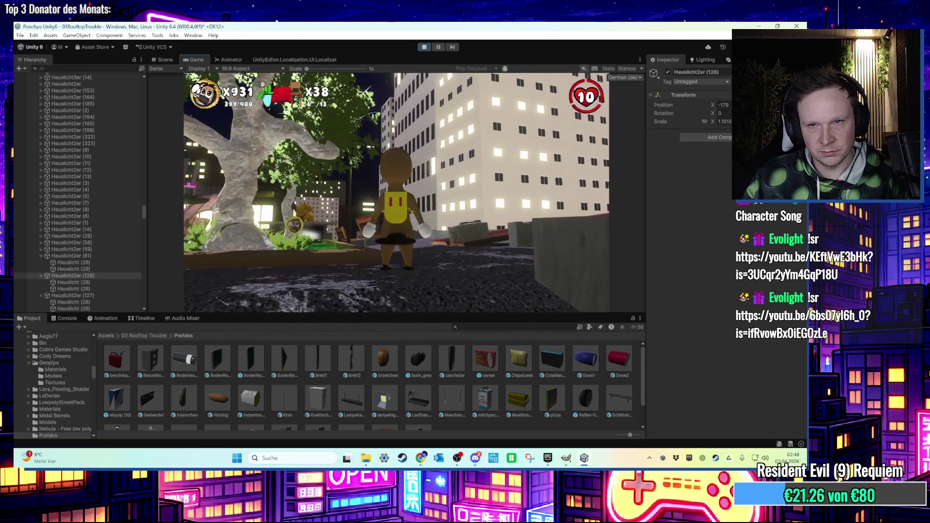
{"action": "key", "text": "super"}
{"action": "left_click", "coordinate": [430, 50]}
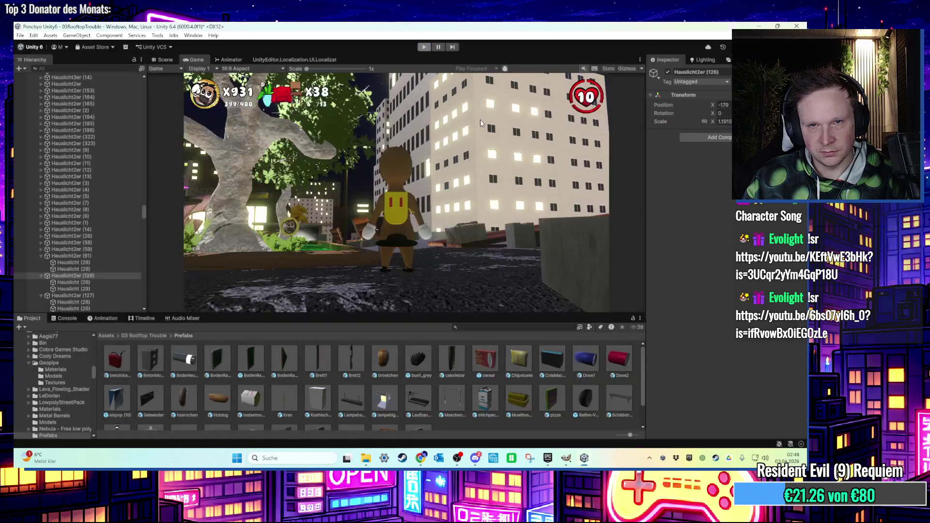
{"action": "left_click", "coordinate": [425, 47]}
{"action": "scroll", "coordinate": [406, 221], "scroll_direction": "up", "scroll_amount": 10}
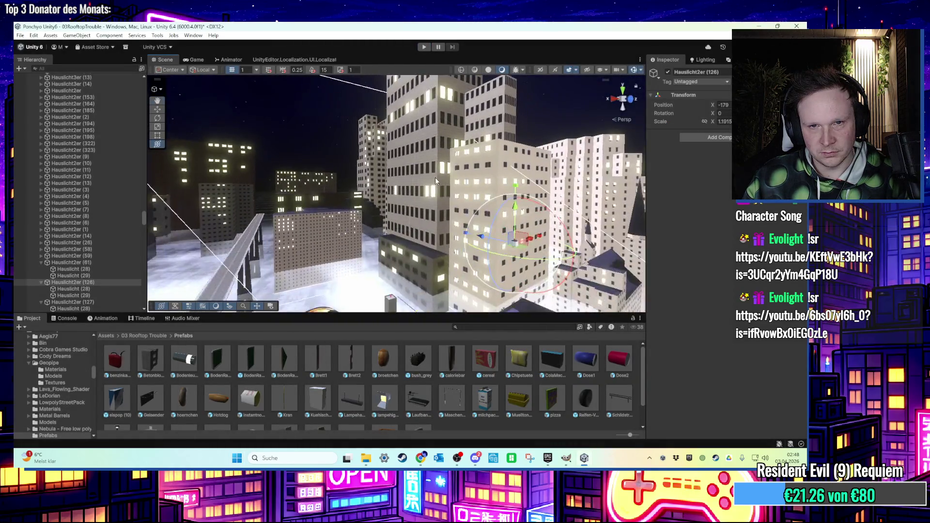
- Duplicate a window light and move the Hauslicht2er (21) window group onto the building facade
{"action": "scroll", "coordinate": [456, 208], "scroll_direction": "up", "scroll_amount": 5}
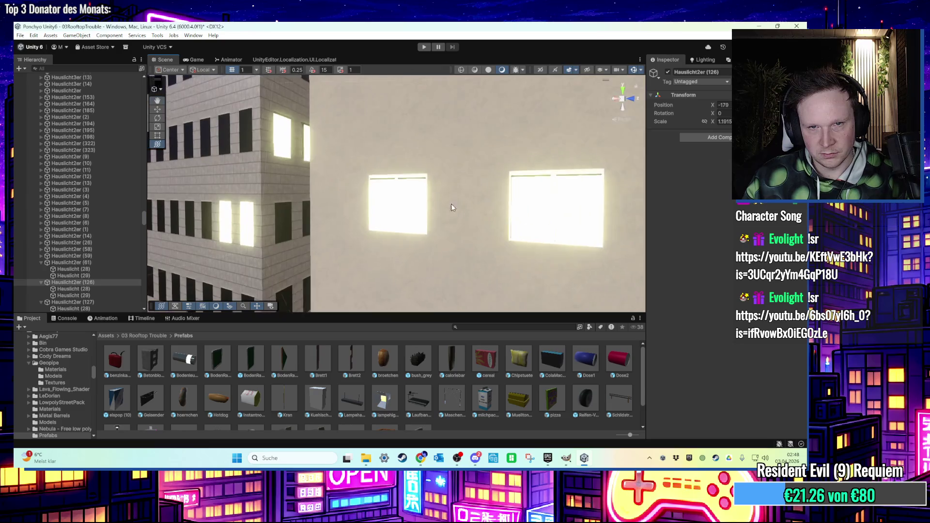
{"action": "left_click", "coordinate": [386, 203]}
{"action": "key", "text": "f"}
{"action": "key", "text": "ctrl+d"}
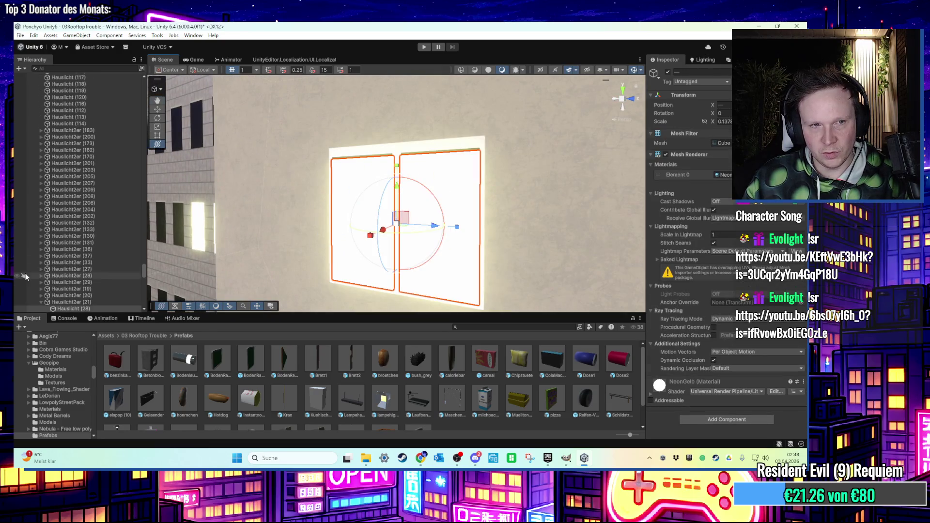
{"action": "scroll", "coordinate": [71, 266], "scroll_direction": "down", "scroll_amount": 5}
{"action": "left_click", "coordinate": [77, 228]}
{"action": "key", "text": "f"}
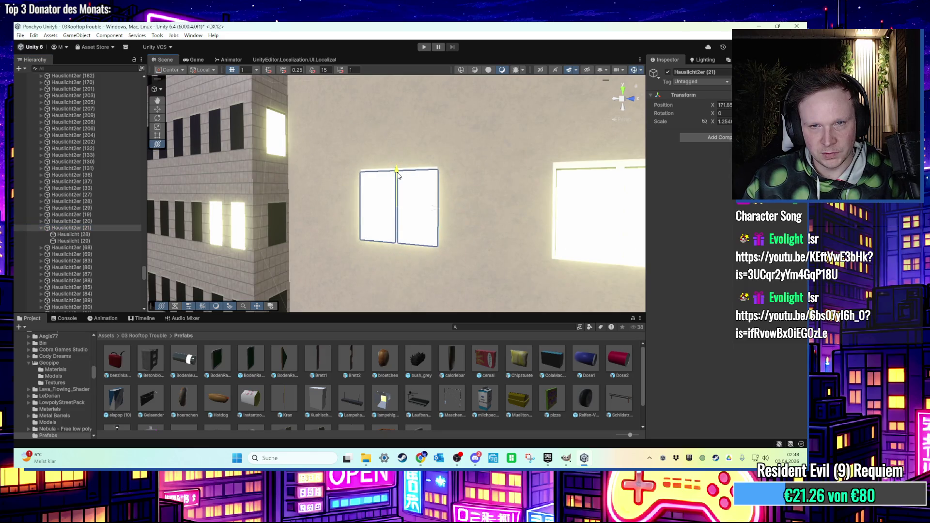
{"action": "left_click_drag", "start_coordinate": [400, 207], "coordinate": [434, 241]}
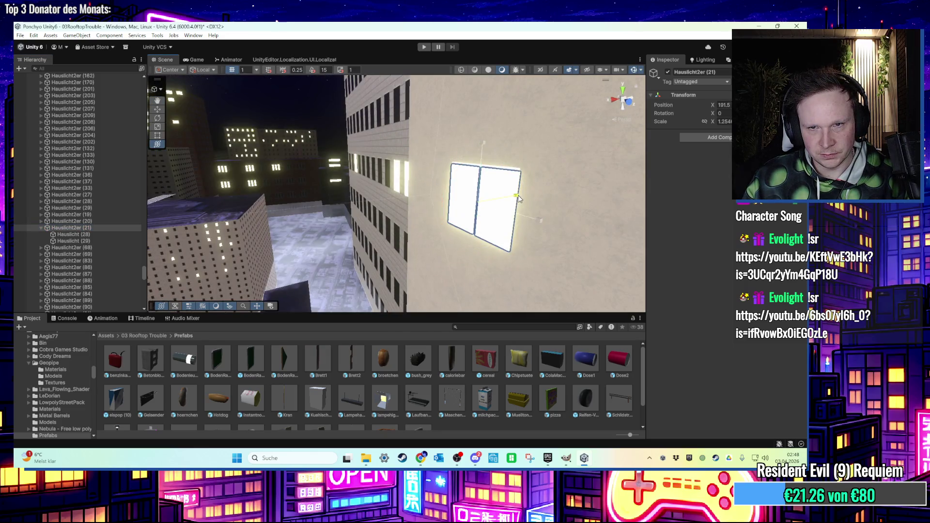
{"action": "left_click_drag", "start_coordinate": [548, 196], "coordinate": [457, 208]}
{"action": "key", "text": "f"}
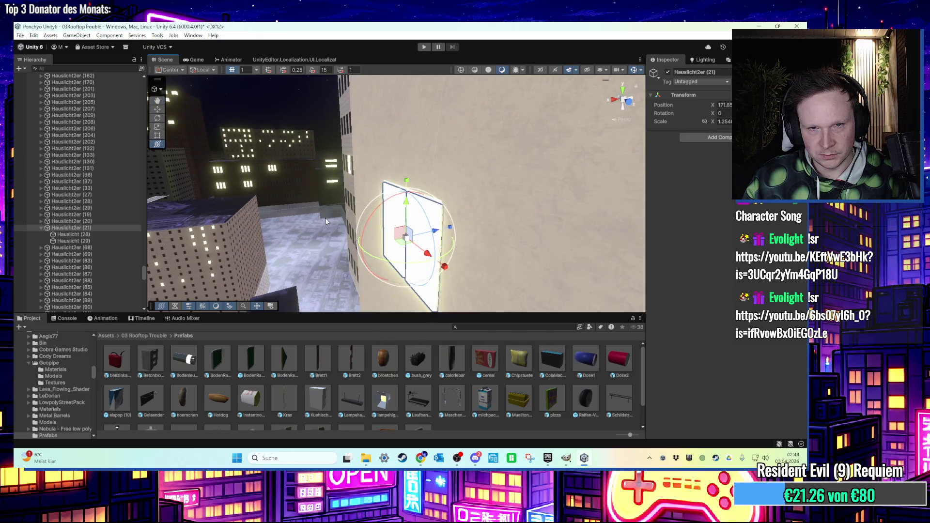
- Stretch light panels Hauslicht (28) and (29) wider so they fill the window
{"action": "left_click", "coordinate": [393, 189]}
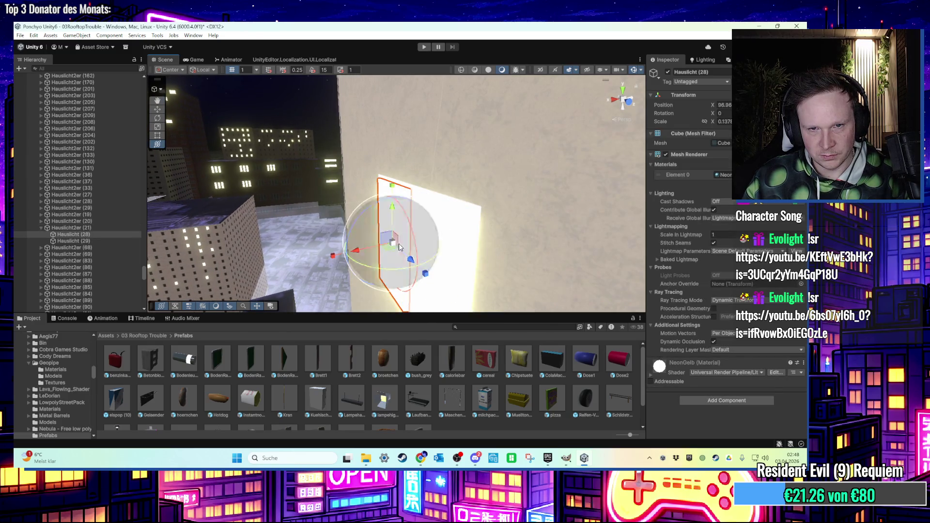
{"action": "left_click", "coordinate": [460, 256], "text": "shift"}
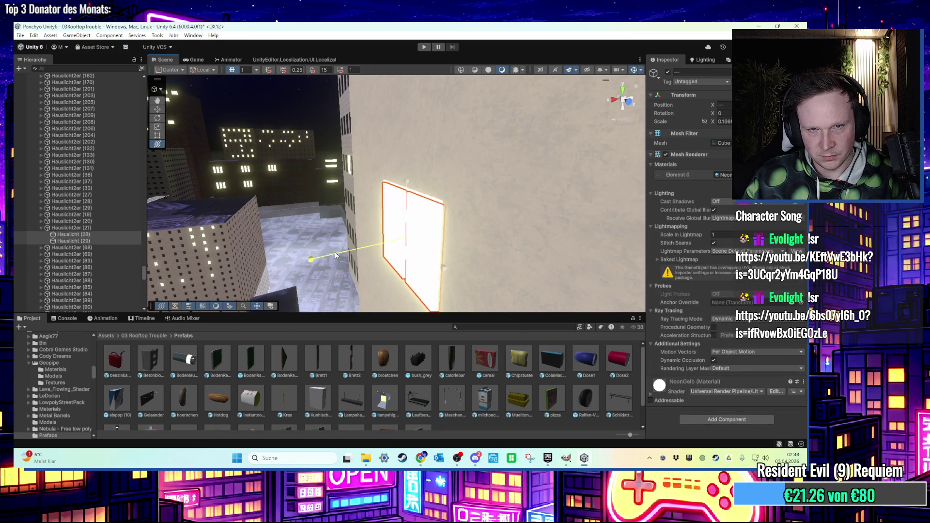
{"action": "mouse_move", "coordinate": [336, 257]}
{"action": "left_mouse_down"}
{"action": "mouse_move", "coordinate": [98, 285]}
{"action": "mouse_move", "coordinate": [151, 268]}
{"action": "left_mouse_up"}
{"action": "key", "text": "f"}
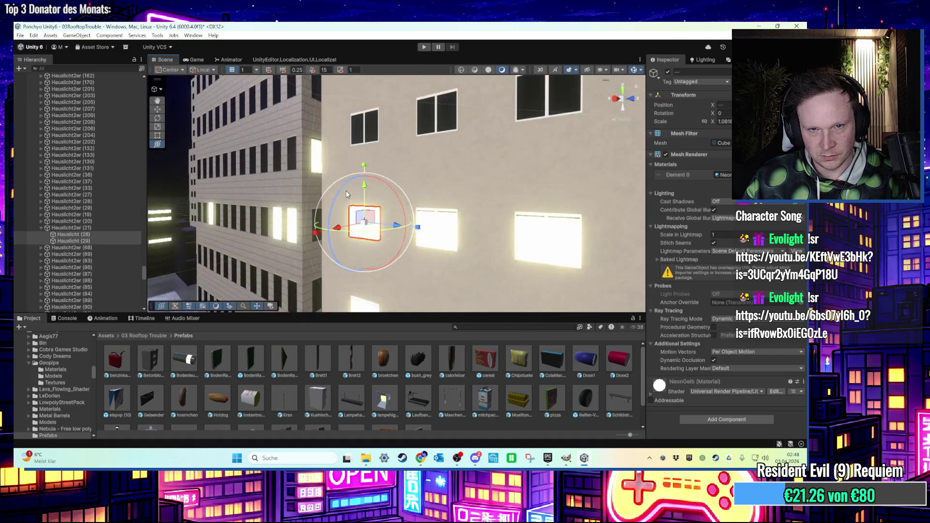
{"action": "key", "text": "w"}
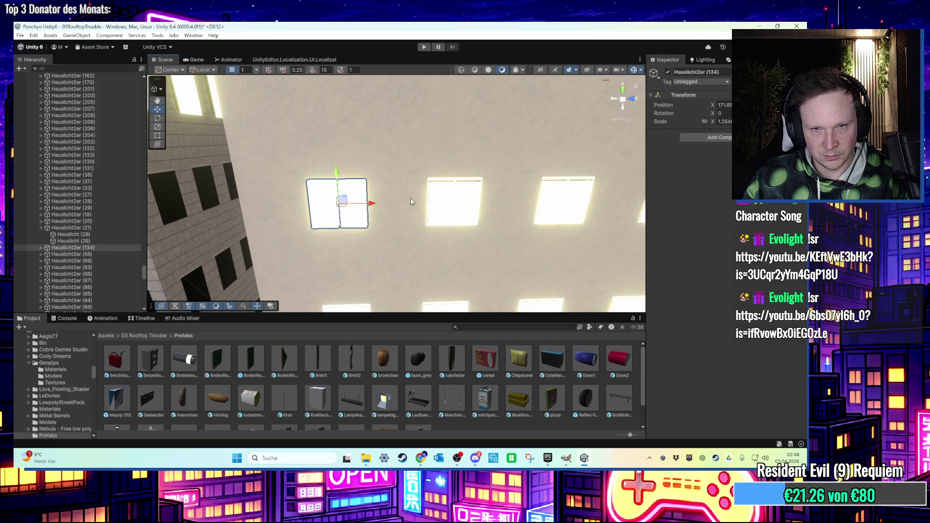
- Delete the middle window's light so that window goes dark
{"action": "left_click", "coordinate": [440, 198]}
{"action": "scroll", "coordinate": [132, 234], "scroll_direction": "up", "scroll_amount": 1}
{"action": "left_click", "coordinate": [92, 102], "text": "shift"}
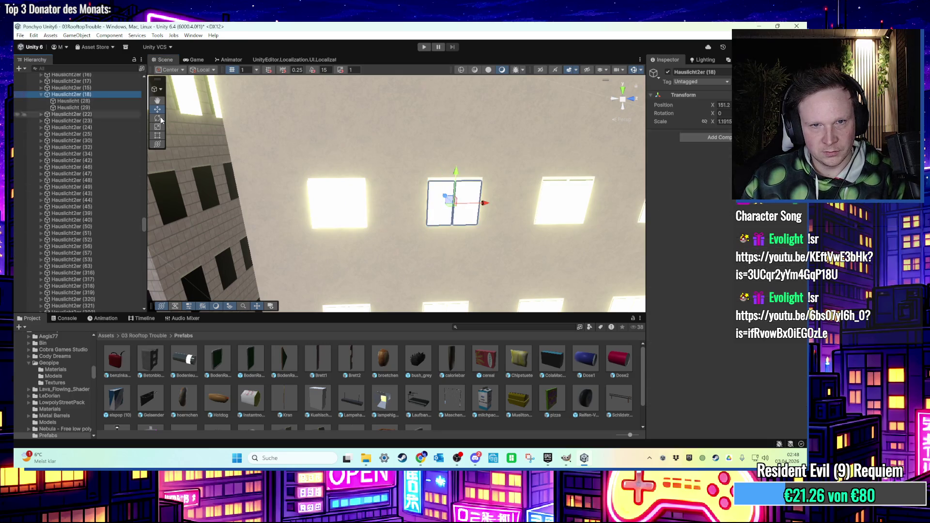
{"action": "key", "text": "Delete"}
{"action": "left_click", "coordinate": [329, 207]}
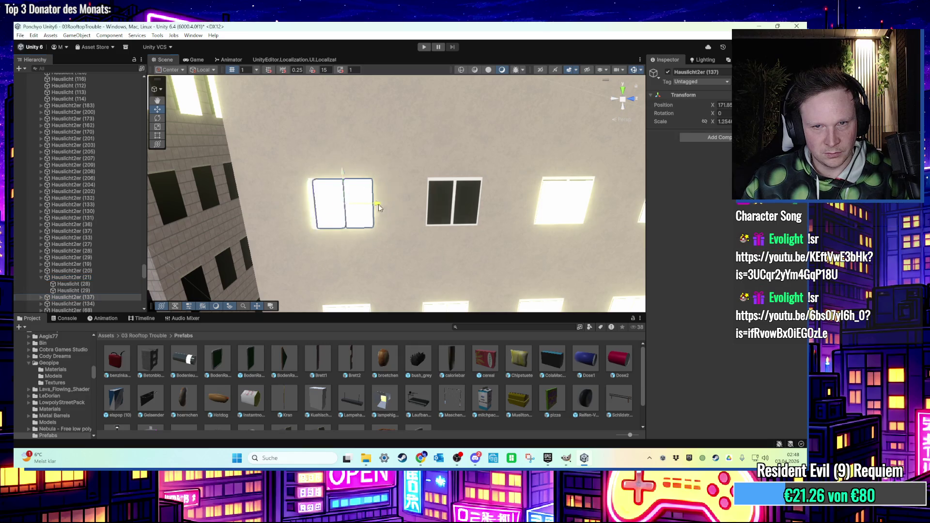
{"action": "key", "text": "ctrl+z"}
{"action": "mouse_move", "coordinate": [482, 215]}
{"action": "left_mouse_down"}
{"action": "mouse_move", "coordinate": [453, 191]}
{"action": "mouse_move", "coordinate": [420, 212]}
{"action": "left_mouse_up"}
{"action": "left_click", "coordinate": [387, 188]}
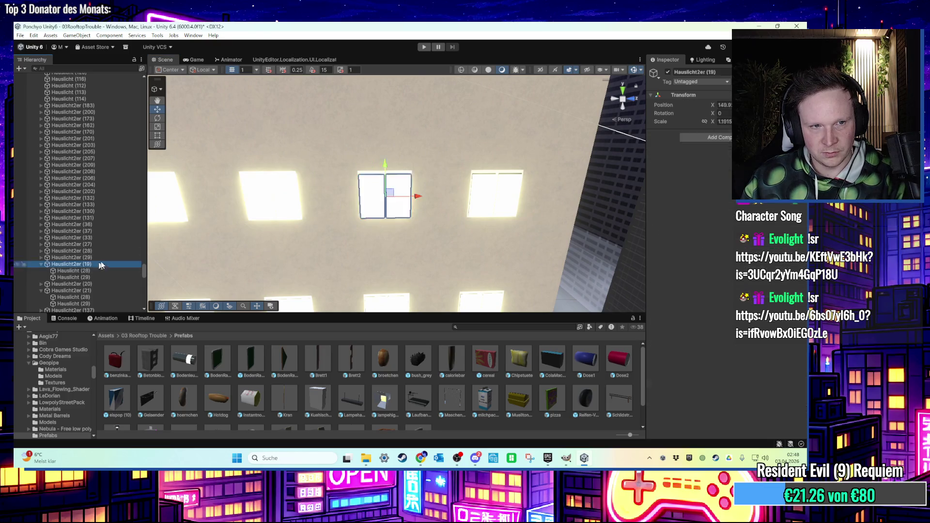
{"action": "key", "text": "Delete"}
- Slide the left window light pair to the middle window and copy it into the next window
{"action": "left_click", "coordinate": [255, 202]}
{"action": "left_click", "coordinate": [271, 204]}
{"action": "mouse_move", "coordinate": [303, 202]}
{"action": "left_mouse_down"}
{"action": "mouse_move", "coordinate": [398, 203]}
{"action": "mouse_move", "coordinate": [364, 203]}
{"action": "mouse_move", "coordinate": [439, 227]}
{"action": "left_mouse_up"}
{"action": "key", "text": "ctrl+d"}
{"action": "left_click", "coordinate": [443, 216]}
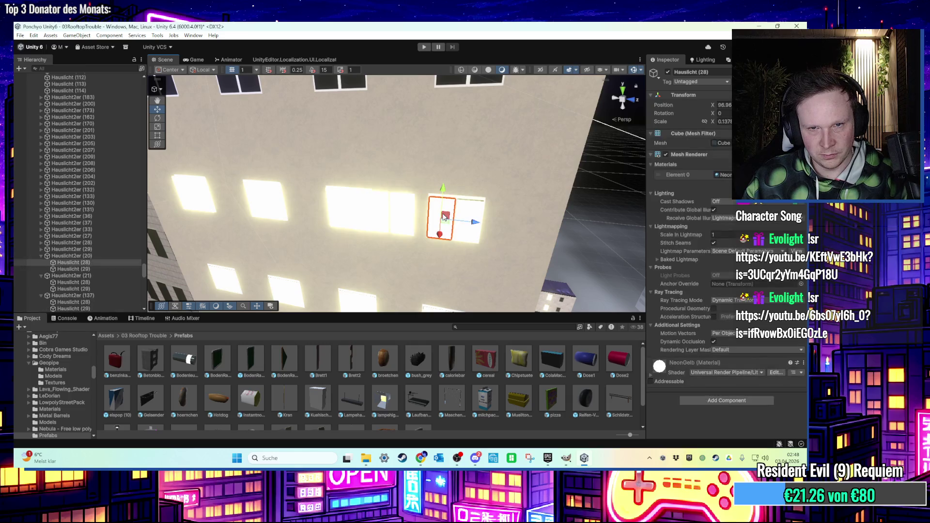
{"action": "key", "text": "ctrl+z"}
{"action": "left_click", "coordinate": [406, 214]}
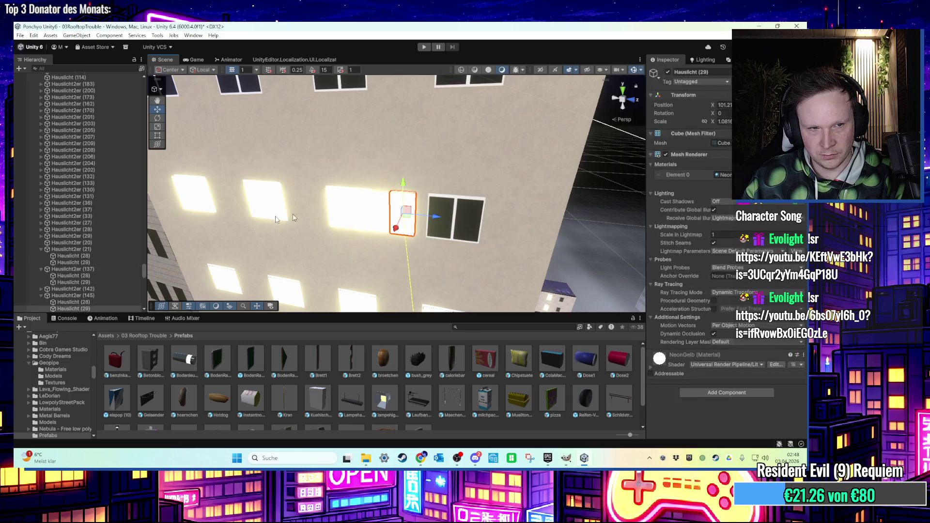
{"action": "left_click", "coordinate": [90, 295]}
{"action": "mouse_move", "coordinate": [434, 226]}
{"action": "left_mouse_down"}
{"action": "mouse_move", "coordinate": [484, 228]}
{"action": "mouse_move", "coordinate": [312, 205]}
{"action": "mouse_move", "coordinate": [424, 111]}
{"action": "left_mouse_up"}
{"action": "mouse_move", "coordinate": [389, 160]}
{"action": "left_mouse_down"}
{"action": "mouse_move", "coordinate": [359, 180]}
{"action": "mouse_move", "coordinate": [234, 206]}
{"action": "mouse_move", "coordinate": [333, 217]}
{"action": "left_mouse_up"}
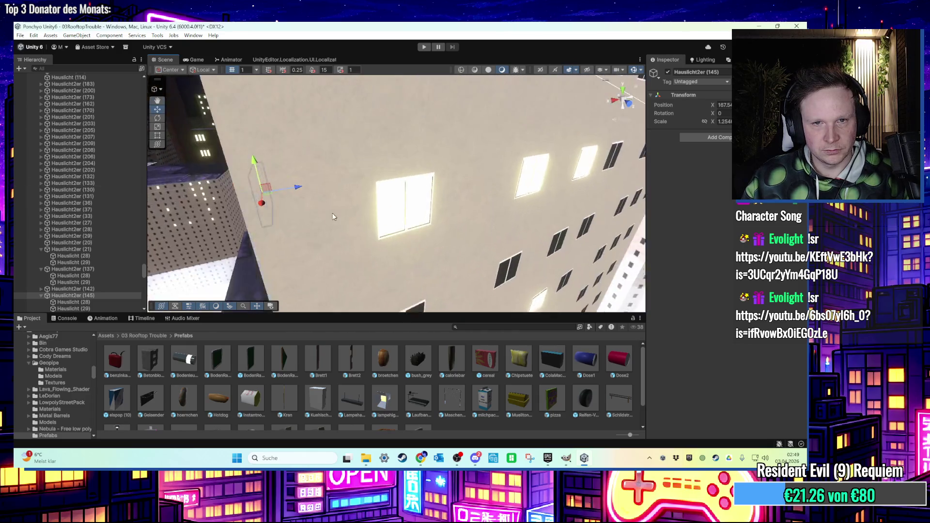
- Turn the view to face a lit window on the wall and delete its window light
{"action": "left_click", "coordinate": [395, 204]}
{"action": "scroll", "coordinate": [134, 162], "scroll_direction": "up", "scroll_amount": 1}
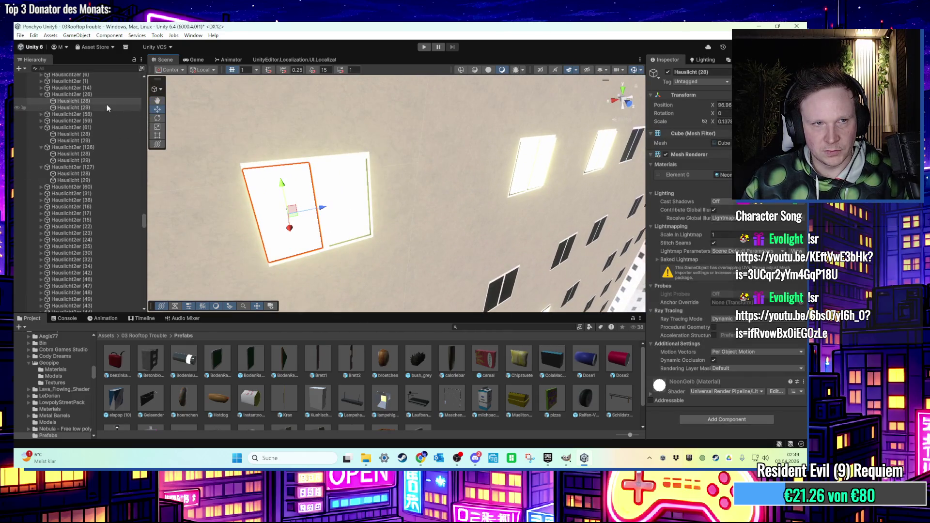
{"action": "left_click_drag", "start_coordinate": [306, 213], "coordinate": [176, 134]}
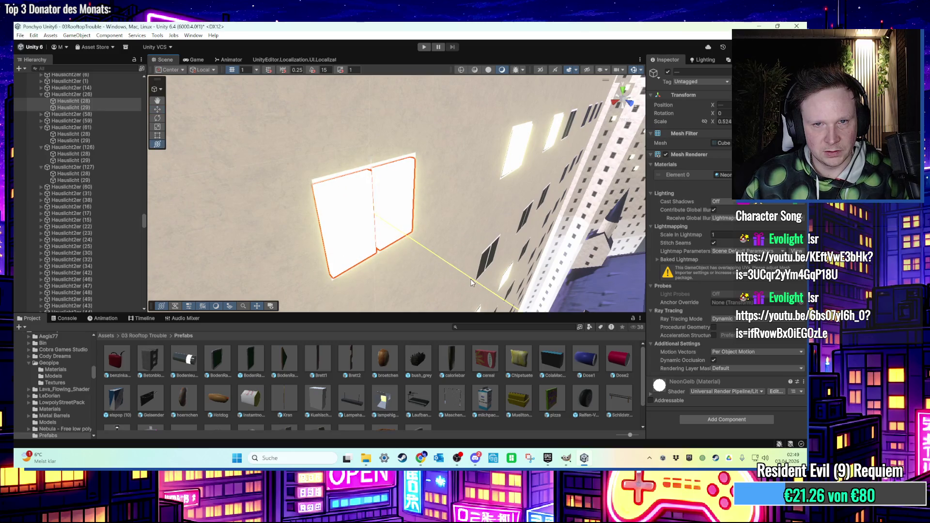
{"action": "left_click_drag", "start_coordinate": [423, 224], "coordinate": [375, 212]}
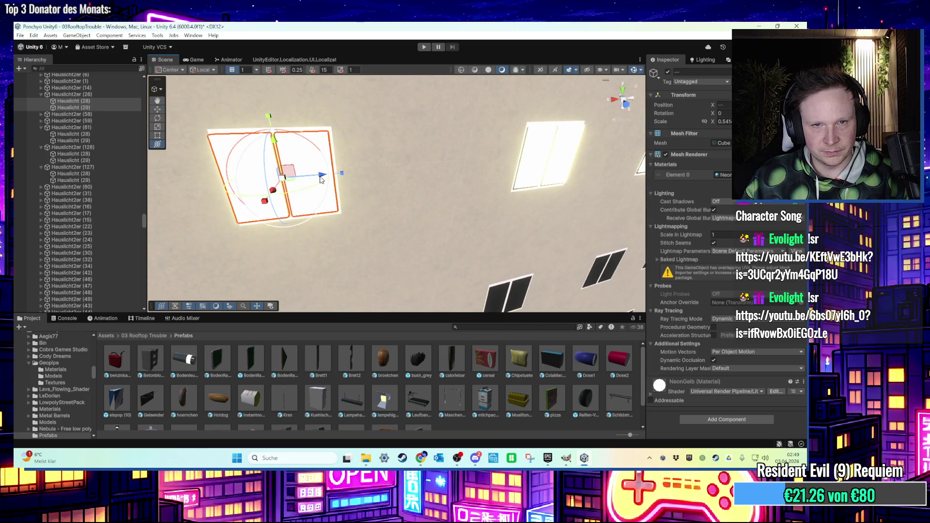
{"action": "left_click_drag", "start_coordinate": [320, 179], "coordinate": [242, 194]}
{"action": "left_click", "coordinate": [92, 94]}
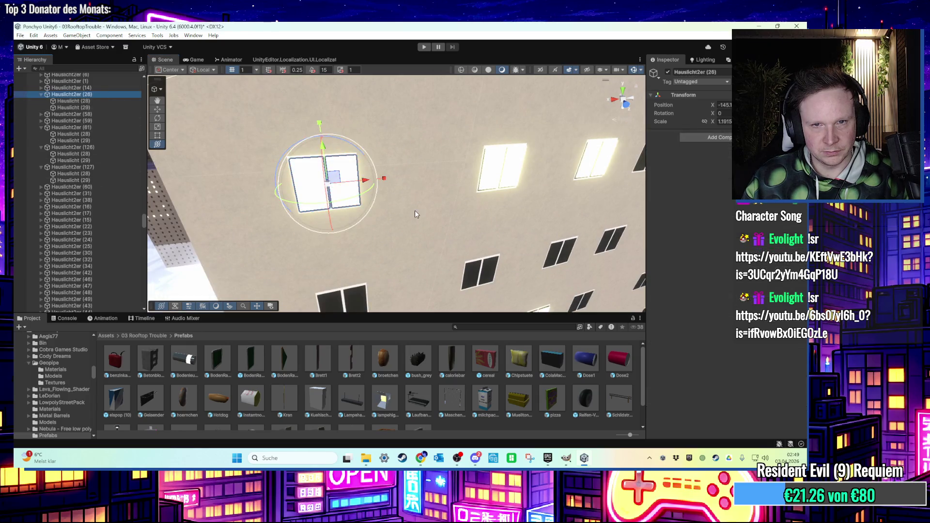
{"action": "left_click", "coordinate": [489, 166]}
{"action": "key", "text": "f"}
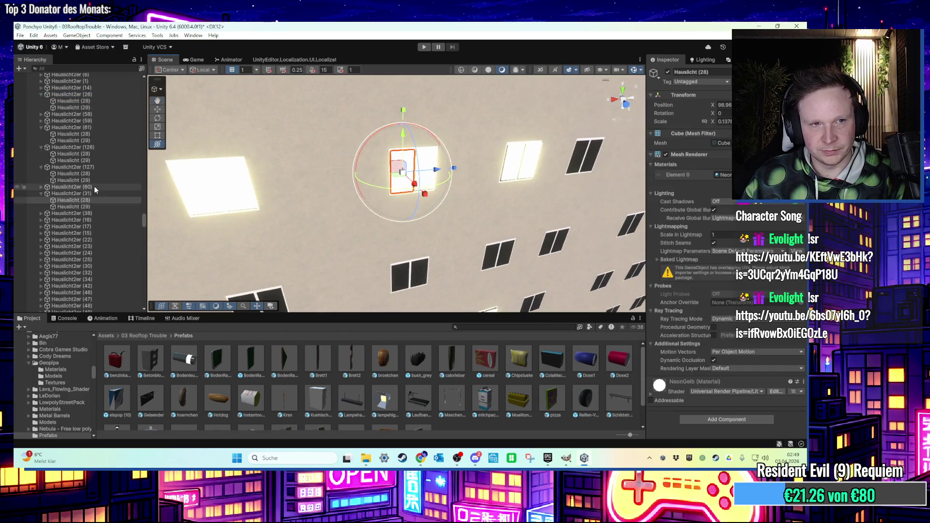
{"action": "key", "text": "Delete"}
- Select the light pairs of the next lit windows along the wall
{"action": "left_click", "coordinate": [191, 187]}
{"action": "left_click", "coordinate": [194, 187]}
{"action": "left_click", "coordinate": [196, 187]}
{"action": "left_click", "coordinate": [245, 188]}
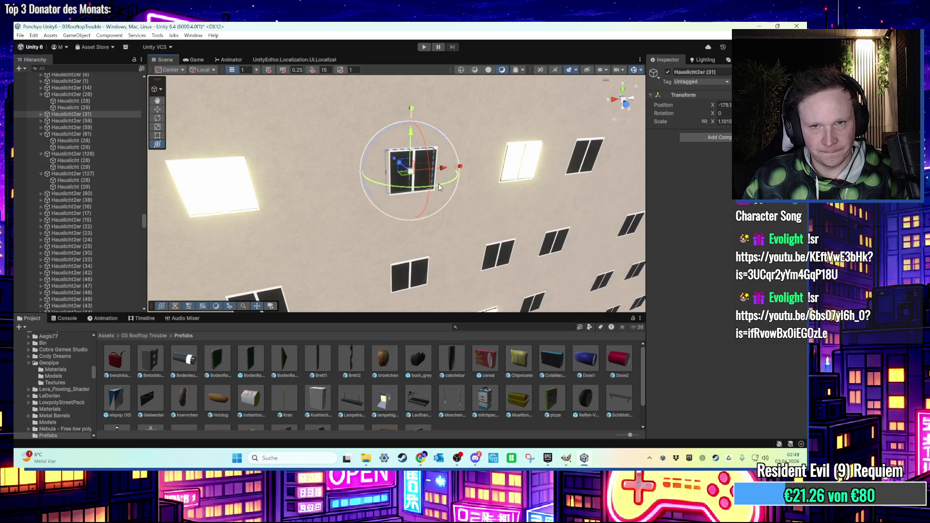
{"action": "left_click_drag", "start_coordinate": [440, 169], "coordinate": [354, 201]}
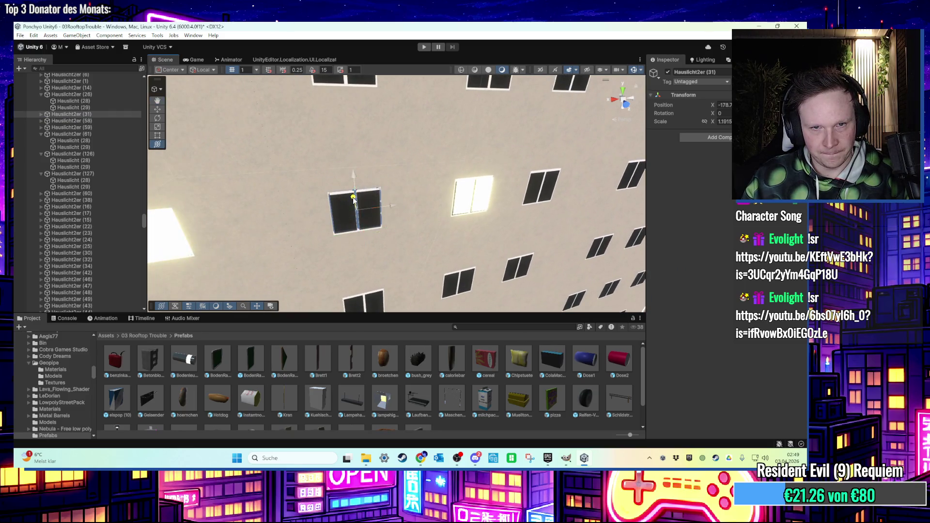
{"action": "left_click", "coordinate": [468, 207]}
{"action": "left_click", "coordinate": [391, 208]}
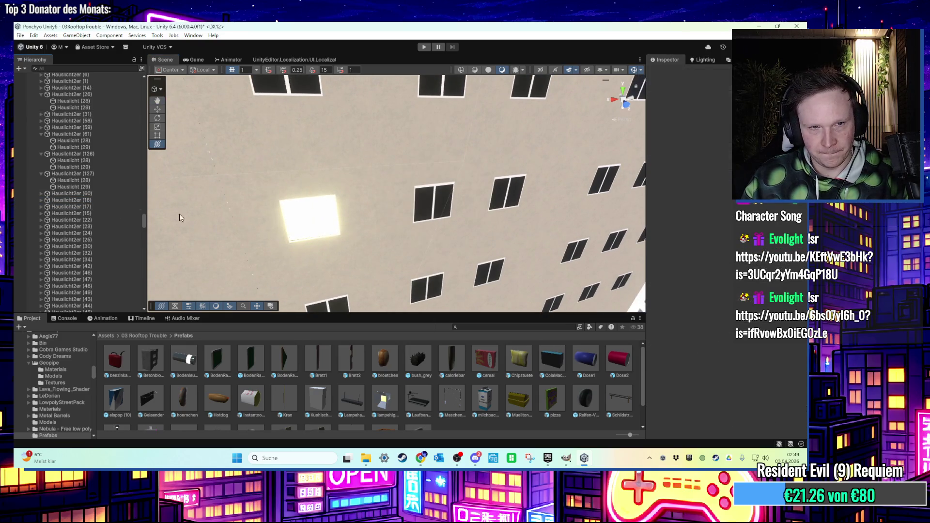
- Frame a lit window's light pair and select Hauslicht2er (26) around the building
{"action": "left_click", "coordinate": [287, 219]}
{"action": "left_click", "coordinate": [436, 218]}
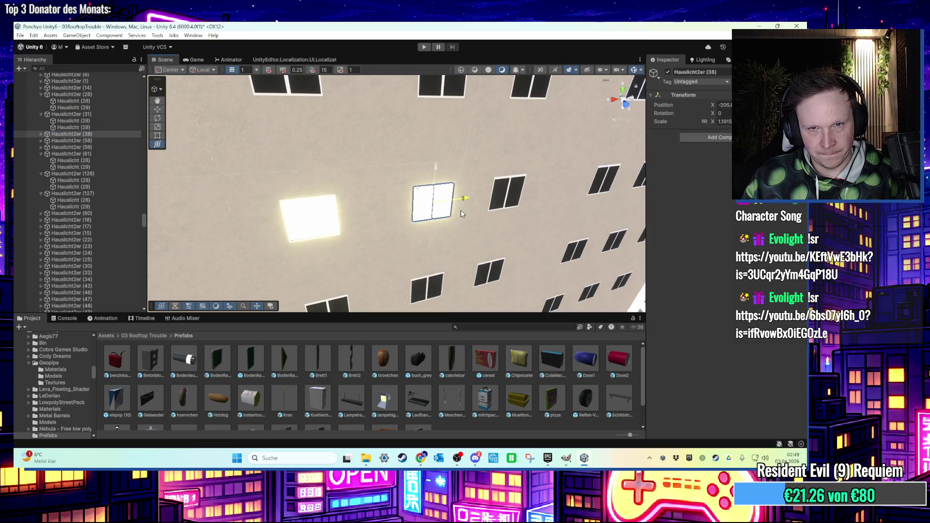
{"action": "key", "text": "f"}
{"action": "mouse_move", "coordinate": [401, 265]}
{"action": "left_mouse_down"}
{"action": "mouse_move", "coordinate": [405, 192]}
{"action": "mouse_move", "coordinate": [394, 187]}
{"action": "mouse_move", "coordinate": [413, 271]}
{"action": "mouse_move", "coordinate": [409, 139]}
{"action": "mouse_move", "coordinate": [420, 199]}
{"action": "mouse_move", "coordinate": [417, 182]}
{"action": "mouse_move", "coordinate": [260, 175]}
{"action": "left_mouse_up"}
{"action": "left_click", "coordinate": [417, 182]}
{"action": "double_click", "coordinate": [106, 94]}
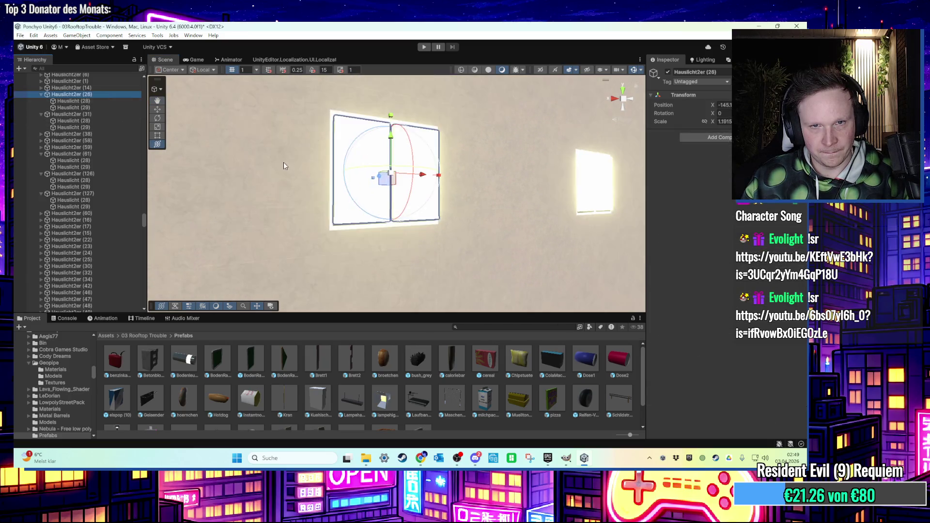
- Select Hauslicht2er (26), (31) and (38) together and enlarge them slightly
{"action": "left_click", "coordinate": [43, 114]}
{"action": "left_click", "coordinate": [41, 95]}
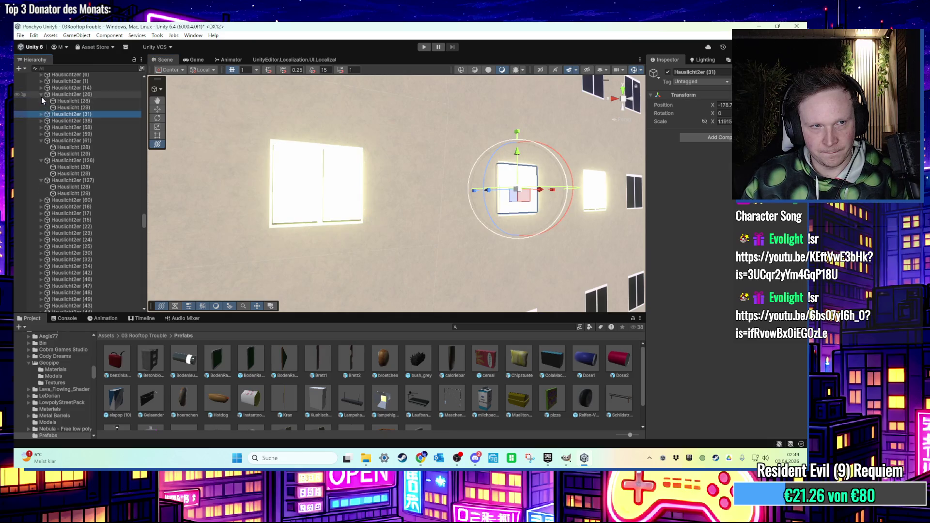
{"action": "left_click", "coordinate": [67, 95]}
{"action": "left_click", "coordinate": [65, 101], "text": "ctrl"}
{"action": "left_click", "coordinate": [65, 108], "text": "ctrl"}
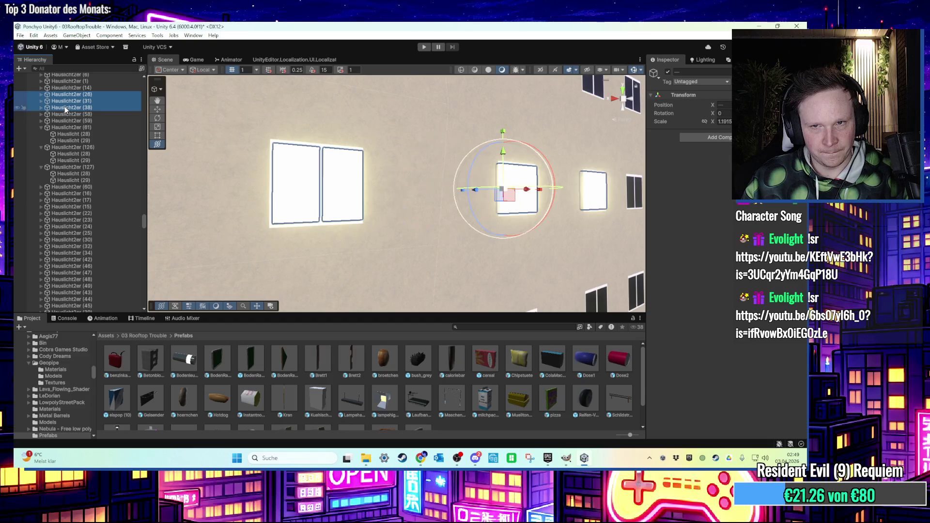
{"action": "left_click_drag", "start_coordinate": [505, 193], "coordinate": [381, 224]}
- Move Hauslicht2er (26) right along the wall, then reselect (26), (31) and (38)
{"action": "left_click", "coordinate": [100, 94]}
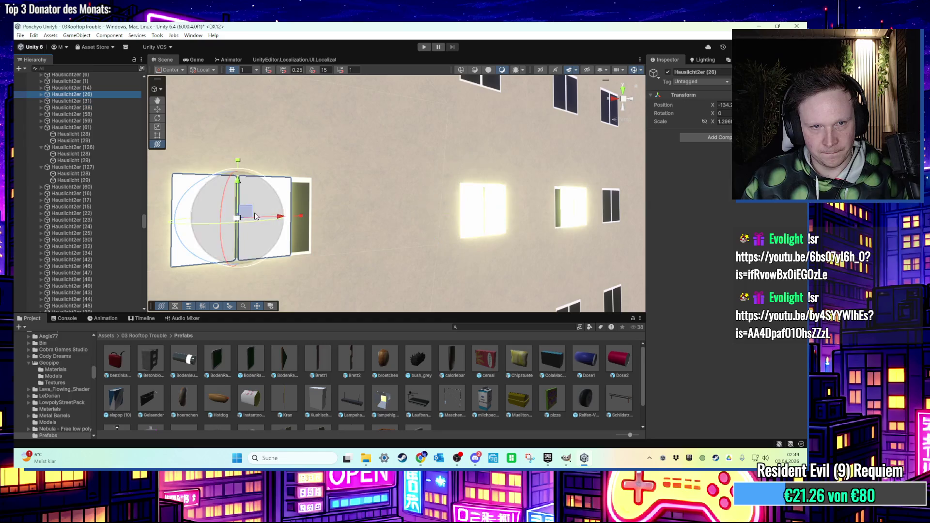
{"action": "left_click_drag", "start_coordinate": [272, 219], "coordinate": [308, 219]}
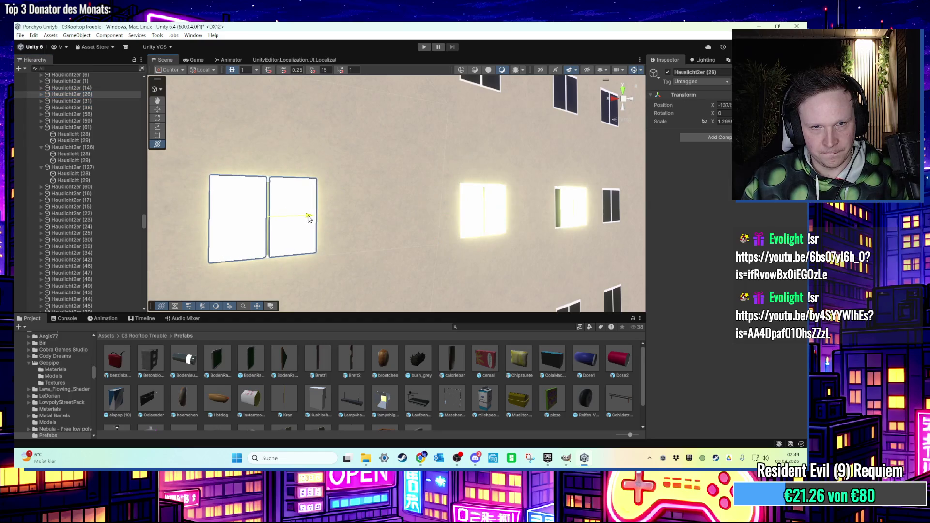
{"action": "double_click", "coordinate": [112, 101]}
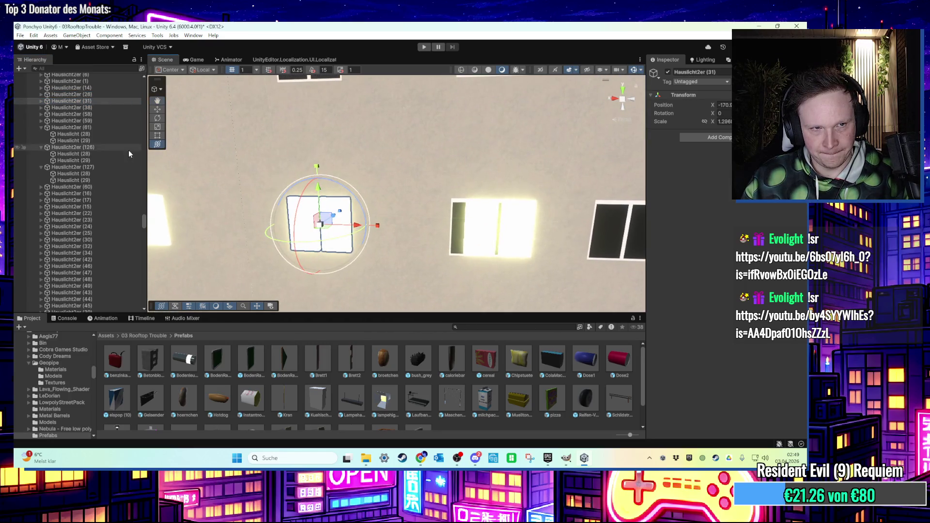
{"action": "left_click", "coordinate": [118, 107]}
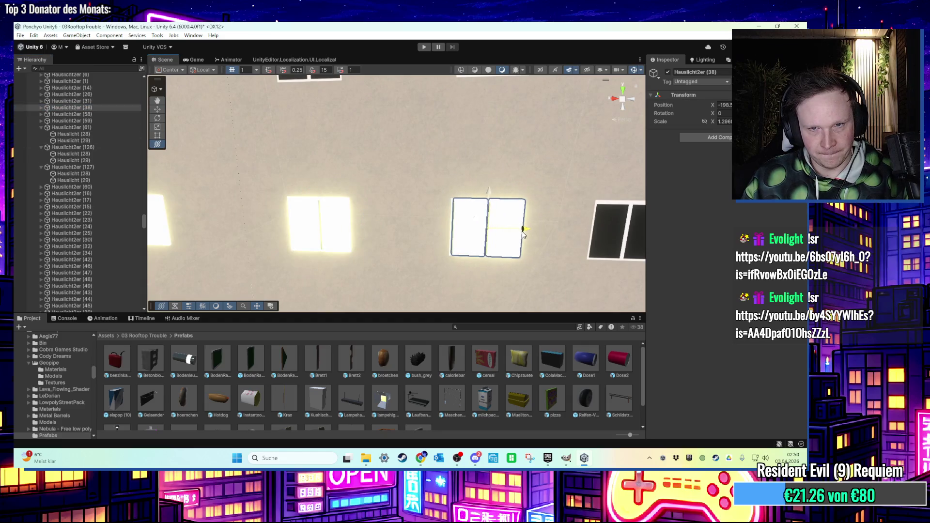
{"action": "left_click", "coordinate": [97, 95], "text": "shift"}
{"action": "left_click_drag", "start_coordinate": [320, 218], "coordinate": [393, 315]}
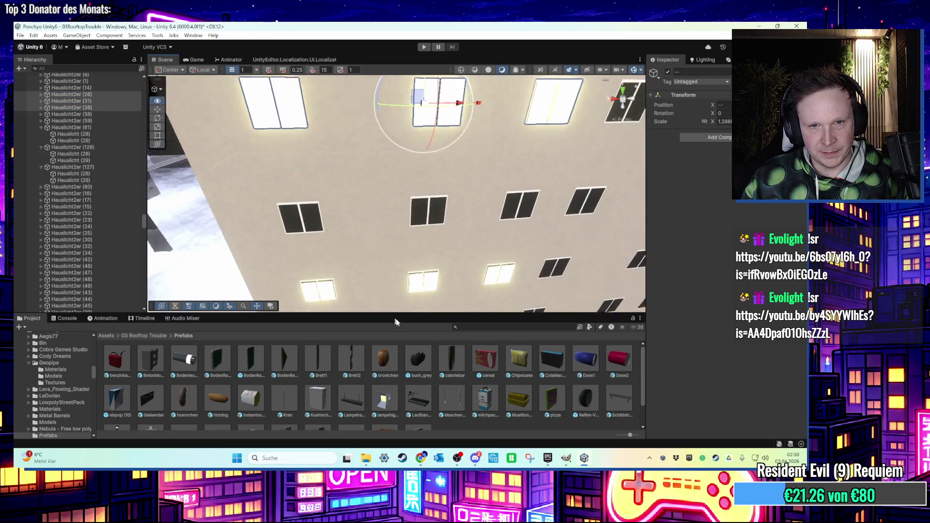
- Delete three window lights on the facade, including Hauslicht2er (60)
{"action": "left_click", "coordinate": [315, 229]}
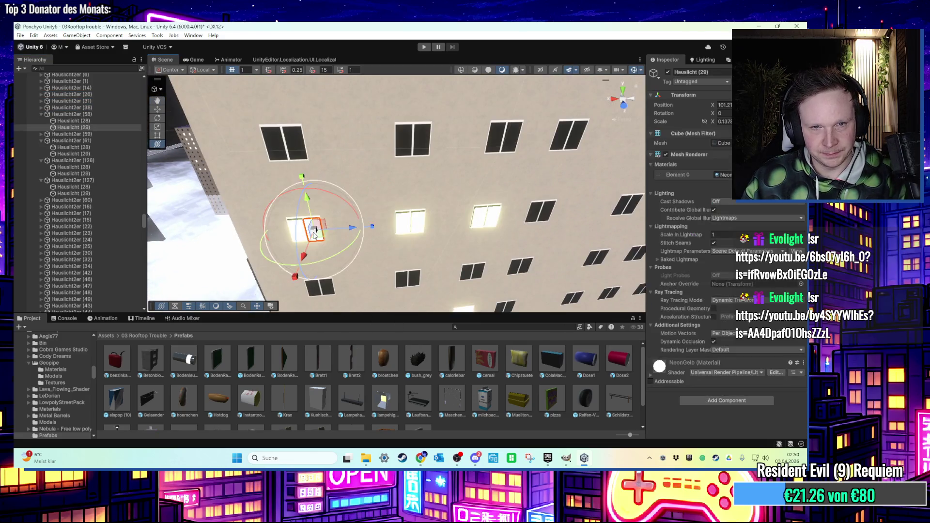
{"action": "key", "text": "Delete"}
{"action": "left_click", "coordinate": [89, 114]}
{"action": "key", "text": "Delete"}
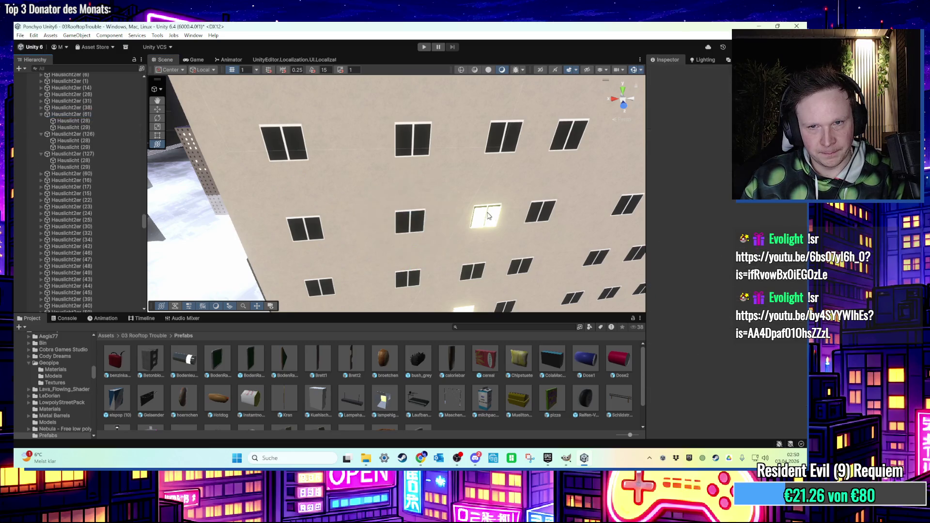
{"action": "left_click", "coordinate": [487, 217]}
{"action": "key", "text": "Delete"}
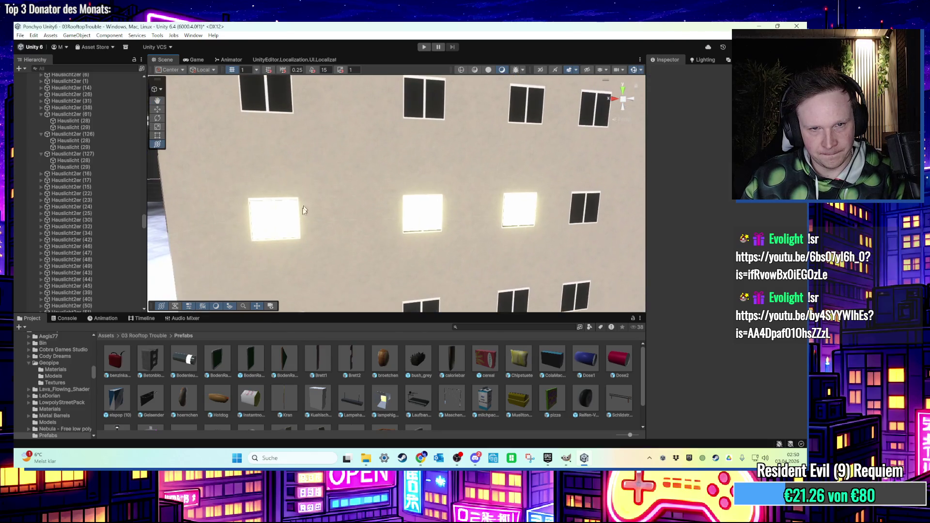
- Delete three more window light groups from the facade row
{"action": "left_click", "coordinate": [262, 224]}
{"action": "left_click", "coordinate": [63, 114]}
{"action": "key", "text": "Delete"}
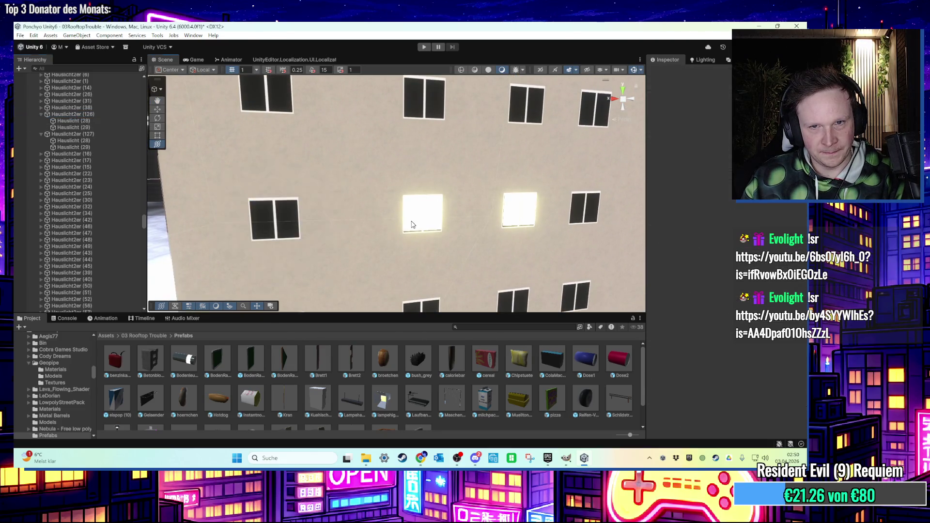
{"action": "left_click", "coordinate": [68, 121]}
{"action": "left_click", "coordinate": [85, 115]}
{"action": "key", "text": "Delete"}
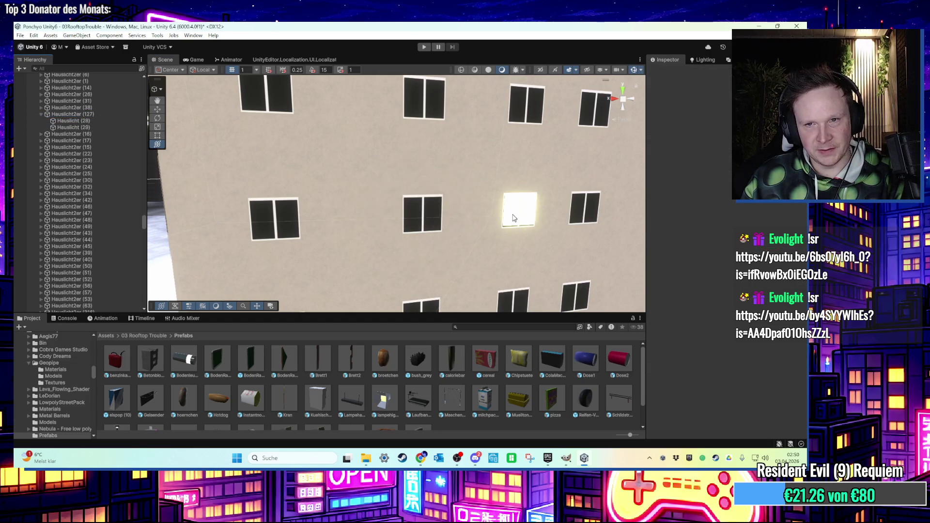
{"action": "left_click", "coordinate": [103, 115]}
{"action": "key", "text": "Delete"}
{"action": "scroll", "coordinate": [348, 234], "scroll_direction": "down", "scroll_amount": 5}
- Select and frame the row of window lights Hauslicht2er (26), (31) and (38)
{"action": "scroll", "coordinate": [348, 234], "scroll_direction": "up", "scroll_amount": 3}
{"action": "left_click_drag", "start_coordinate": [348, 216], "coordinate": [339, 248]}
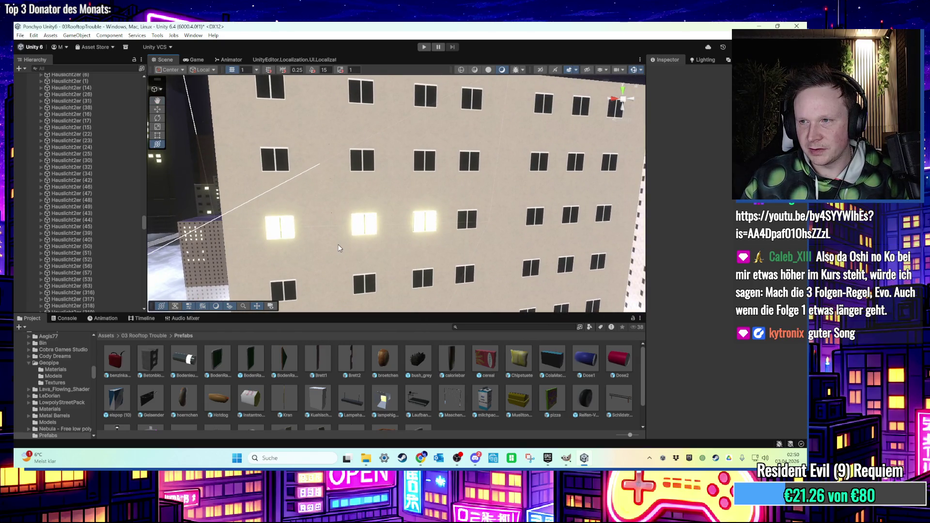
{"action": "scroll", "coordinate": [340, 248], "scroll_direction": "up", "scroll_amount": 10}
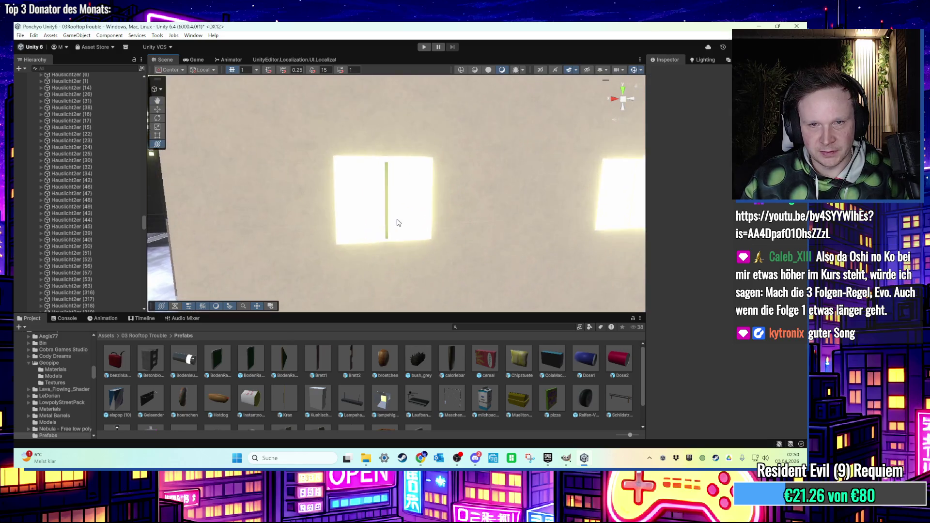
{"action": "mouse_move", "coordinate": [373, 234]}
{"action": "left_mouse_down"}
{"action": "mouse_move", "coordinate": [315, 245]}
{"action": "mouse_move", "coordinate": [216, 235]}
{"action": "mouse_move", "coordinate": [264, 236]}
{"action": "left_mouse_up"}
{"action": "left_click", "coordinate": [446, 191]}
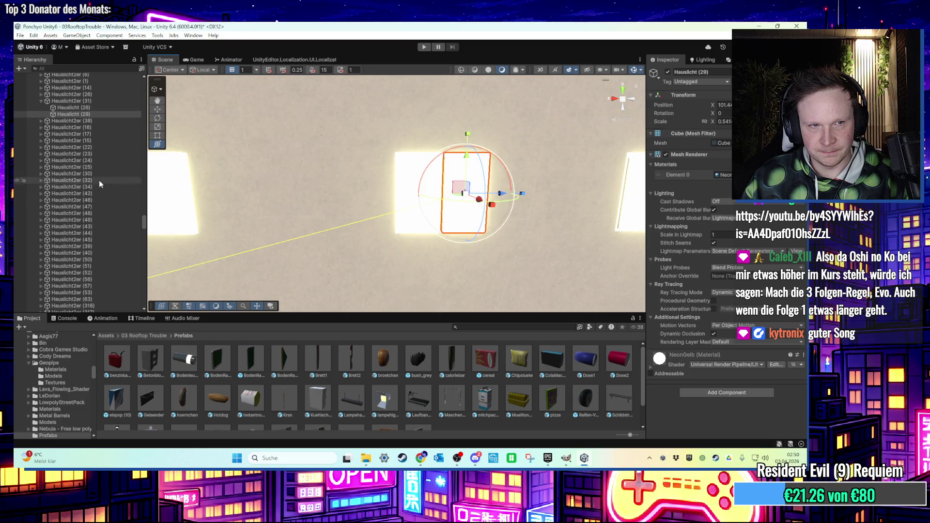
{"action": "double_click", "coordinate": [95, 102]}
{"action": "left_click", "coordinate": [78, 95]}
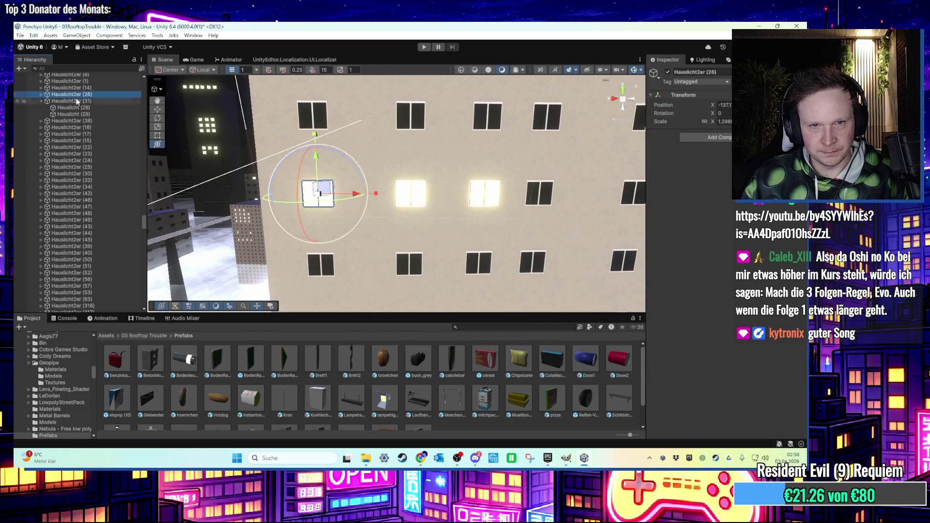
{"action": "left_click", "coordinate": [39, 99]}
{"action": "left_click", "coordinate": [68, 107], "text": "shift"}
{"action": "key", "text": "f"}
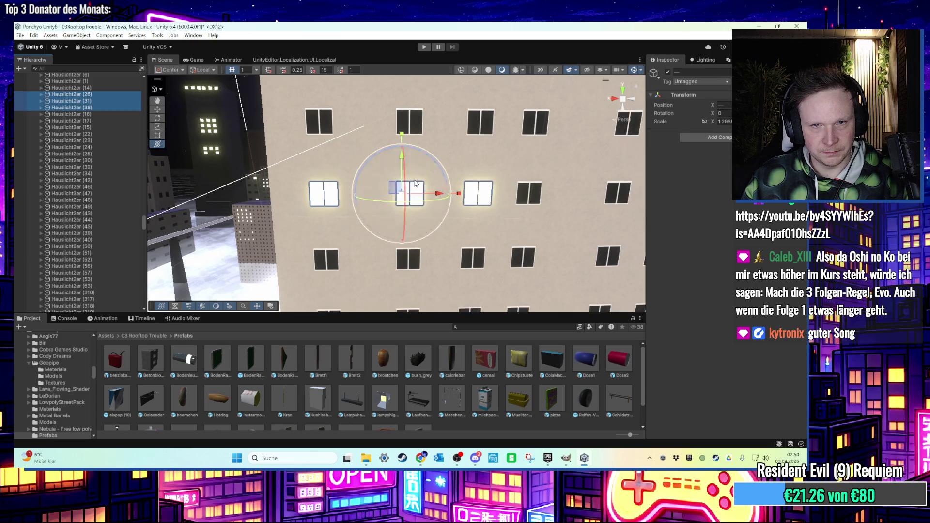
- Duplicate the row twice, moving each copy down a floor, then duplicate it once more
{"action": "key", "text": "ctrl+d"}
{"action": "left_click_drag", "start_coordinate": [397, 141], "coordinate": [393, 242]}
{"action": "key", "text": "f"}
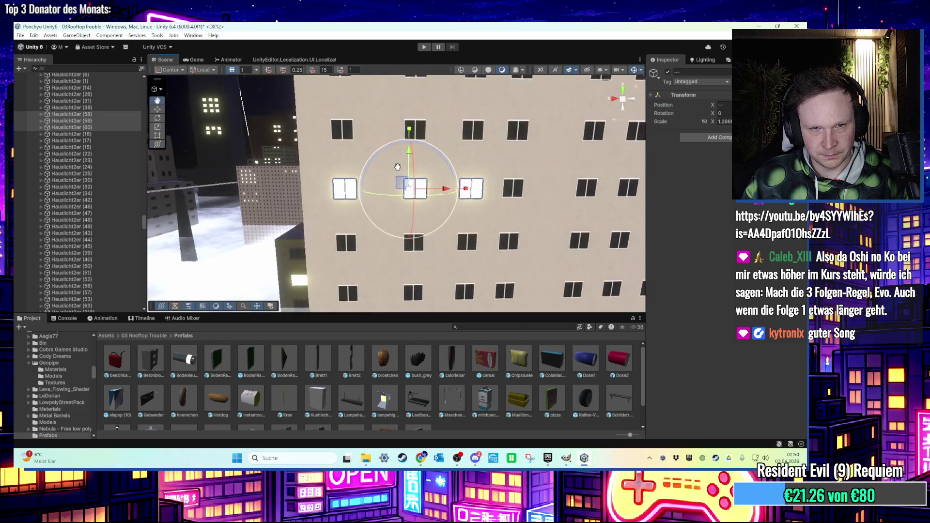
{"action": "scroll", "coordinate": [405, 193], "scroll_direction": "down", "scroll_amount": 5}
{"action": "key", "text": "ctrl+d"}
{"action": "mouse_move", "coordinate": [414, 145]}
{"action": "left_mouse_down"}
{"action": "mouse_move", "coordinate": [396, 228]}
{"action": "mouse_move", "coordinate": [342, 248]}
{"action": "mouse_move", "coordinate": [379, 264]}
{"action": "mouse_move", "coordinate": [454, 172]}
{"action": "mouse_move", "coordinate": [438, 188]}
{"action": "mouse_move", "coordinate": [436, 175]}
{"action": "mouse_move", "coordinate": [422, 214]}
{"action": "mouse_move", "coordinate": [346, 230]}
{"action": "mouse_move", "coordinate": [419, 254]}
{"action": "left_mouse_up"}
{"action": "key", "text": "ctrl+d"}
{"action": "key", "text": "ctrl+d"}
{"action": "mouse_move", "coordinate": [556, 257]}
{"action": "left_mouse_down"}
{"action": "mouse_move", "coordinate": [357, 251]}
{"action": "mouse_move", "coordinate": [363, 139]}
{"action": "mouse_move", "coordinate": [408, 275]}
{"action": "mouse_move", "coordinate": [424, 273]}
{"action": "left_mouse_up"}
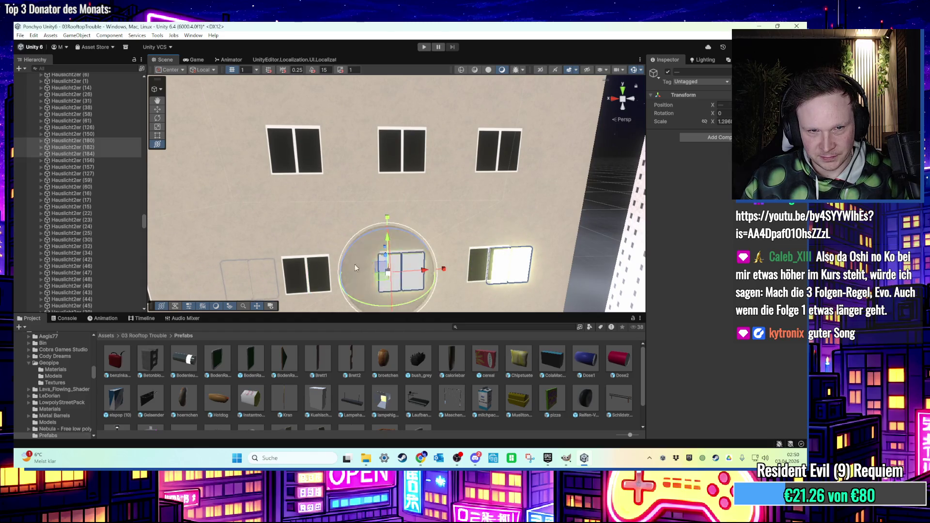
- Check the lit windows on the lower floor and frame the Hauslicht2er (182) group
{"action": "scroll", "coordinate": [401, 276], "scroll_direction": "down", "scroll_amount": 2}
{"action": "left_click", "coordinate": [264, 280]}
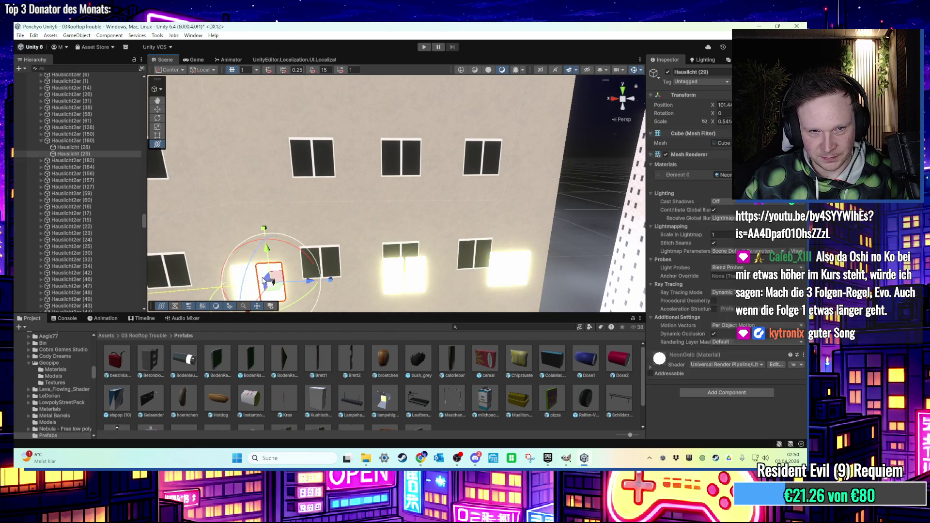
{"action": "left_click", "coordinate": [516, 267]}
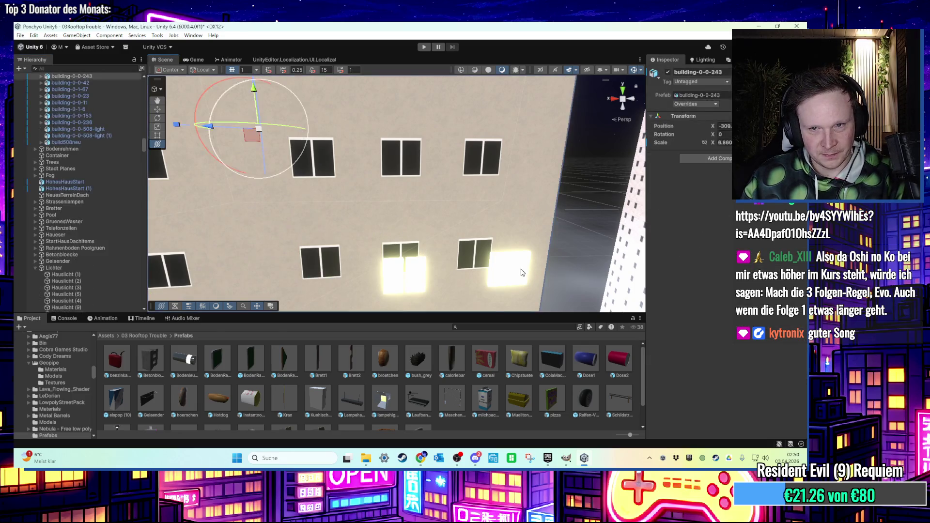
{"action": "left_click", "coordinate": [405, 280]}
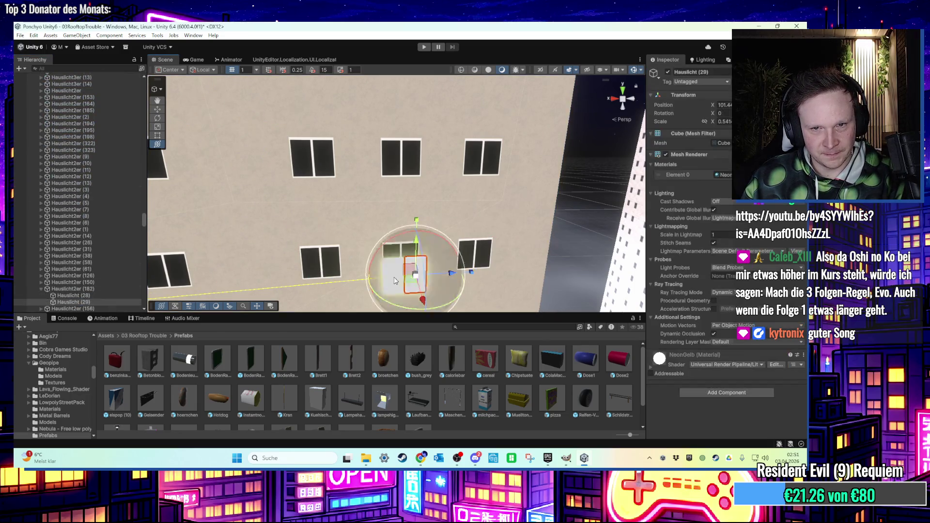
{"action": "double_click", "coordinate": [100, 290]}
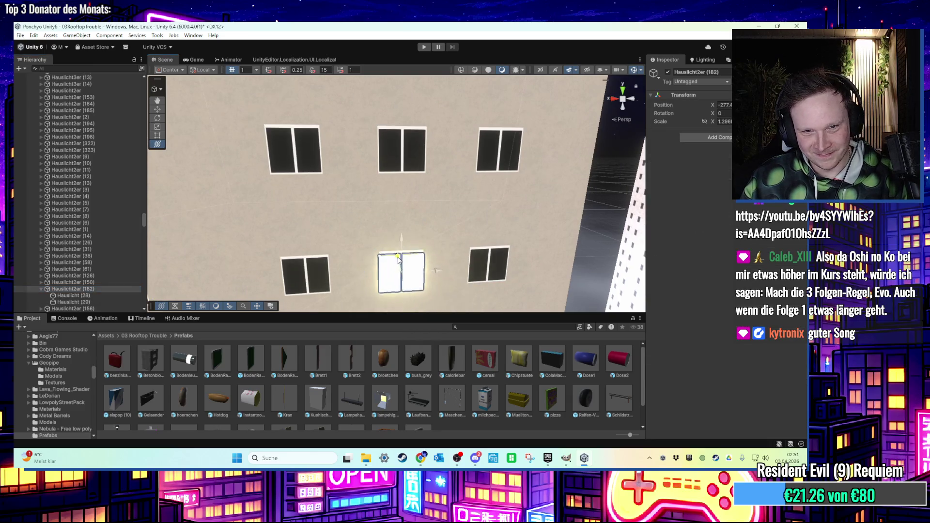
{"action": "mouse_move", "coordinate": [398, 260]}
{"action": "left_mouse_down"}
{"action": "mouse_move", "coordinate": [414, 247]}
{"action": "mouse_move", "coordinate": [377, 214]}
{"action": "mouse_move", "coordinate": [471, 210]}
{"action": "mouse_move", "coordinate": [324, 214]}
{"action": "mouse_move", "coordinate": [328, 180]}
{"action": "left_mouse_up"}
{"action": "scroll", "coordinate": [328, 180], "scroll_direction": "up", "scroll_amount": 3}
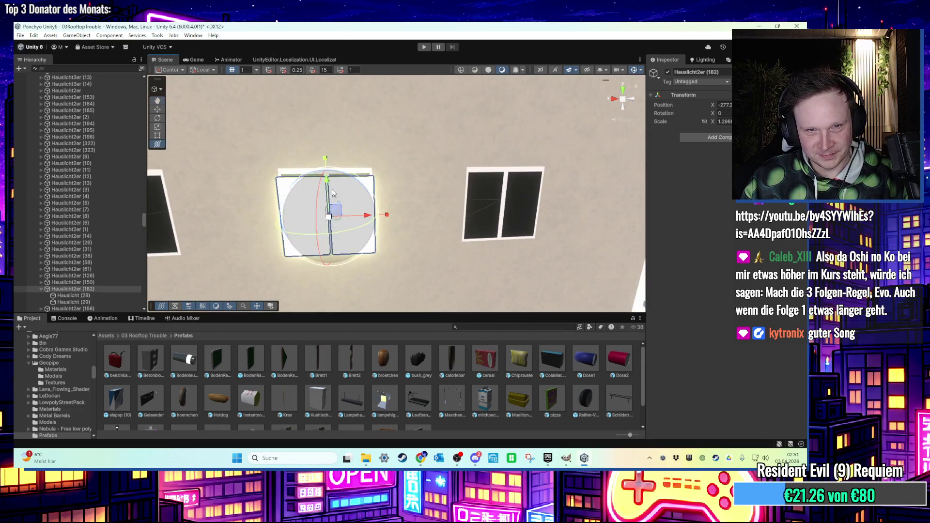
{"action": "scroll", "coordinate": [339, 177], "scroll_direction": "down", "scroll_amount": 5}
- Slide Hauslicht2er (184) onto the next window and place a copy on a higher window
{"action": "left_click", "coordinate": [371, 176]}
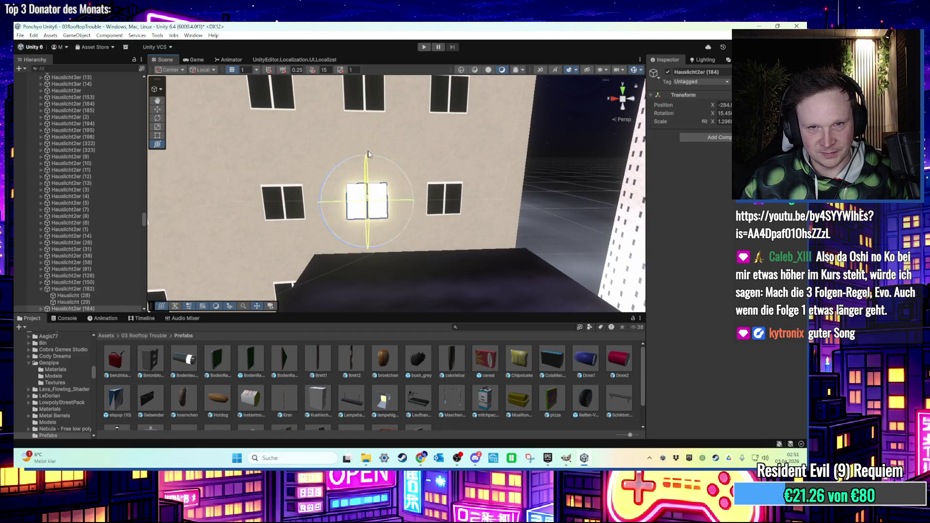
{"action": "mouse_move", "coordinate": [401, 206]}
{"action": "left_mouse_down"}
{"action": "mouse_move", "coordinate": [487, 208]}
{"action": "mouse_move", "coordinate": [473, 207]}
{"action": "left_mouse_up"}
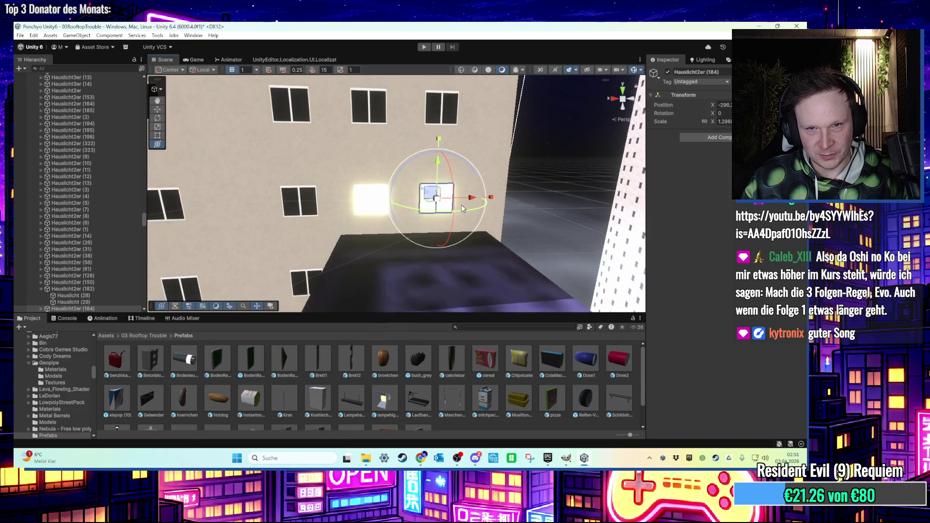
{"action": "key", "text": "ctrl+d"}
{"action": "left_click_drag", "start_coordinate": [445, 172], "coordinate": [452, 83]}
{"action": "scroll", "coordinate": [439, 206], "scroll_direction": "down", "scroll_amount": 5}
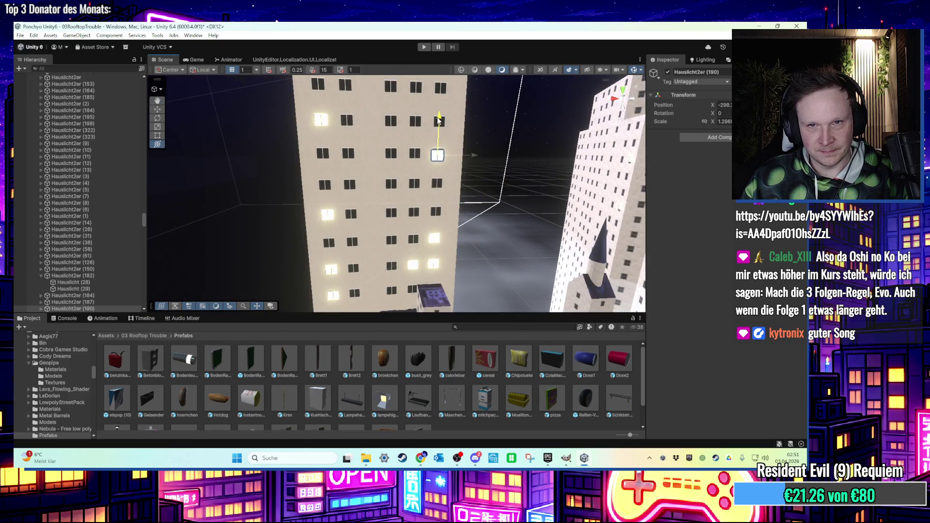
- Turn the view toward another lit wall and delete one window's light
{"action": "mouse_move", "coordinate": [440, 117]}
{"action": "left_mouse_down"}
{"action": "mouse_move", "coordinate": [461, 167]}
{"action": "mouse_move", "coordinate": [481, 170]}
{"action": "left_mouse_up"}
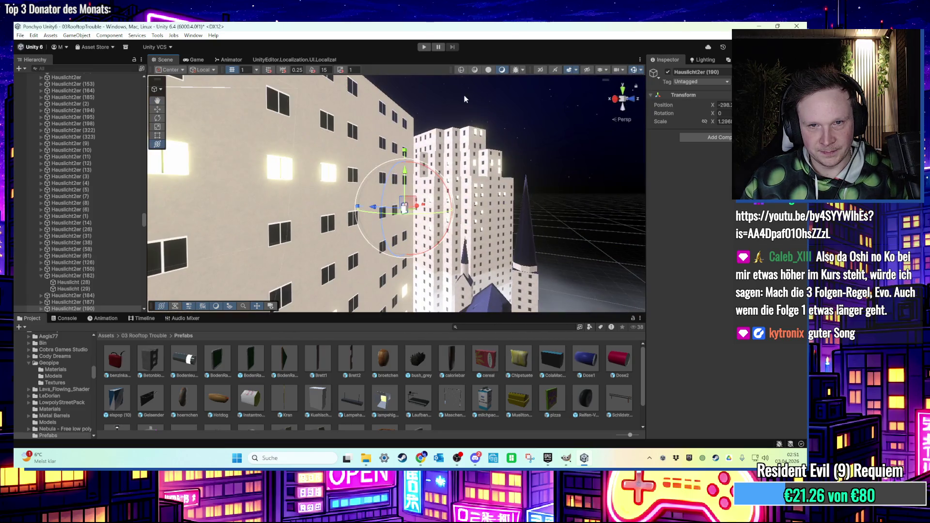
{"action": "left_click", "coordinate": [464, 97]}
{"action": "mouse_move", "coordinate": [464, 97]}
{"action": "left_mouse_down"}
{"action": "mouse_move", "coordinate": [358, 251]}
{"action": "mouse_move", "coordinate": [384, 237]}
{"action": "mouse_move", "coordinate": [402, 178]}
{"action": "mouse_move", "coordinate": [393, 256]}
{"action": "left_mouse_up"}
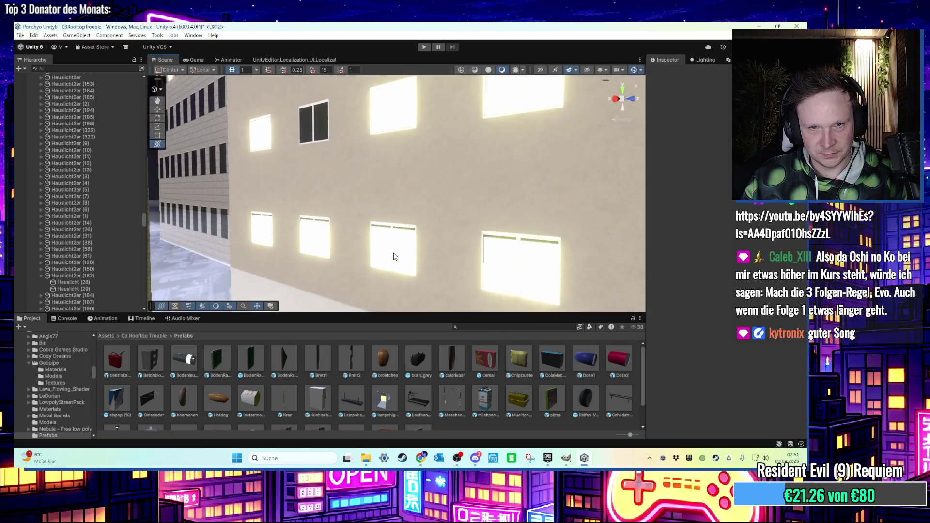
{"action": "left_click", "coordinate": [394, 256]}
{"action": "key", "text": "Delete"}
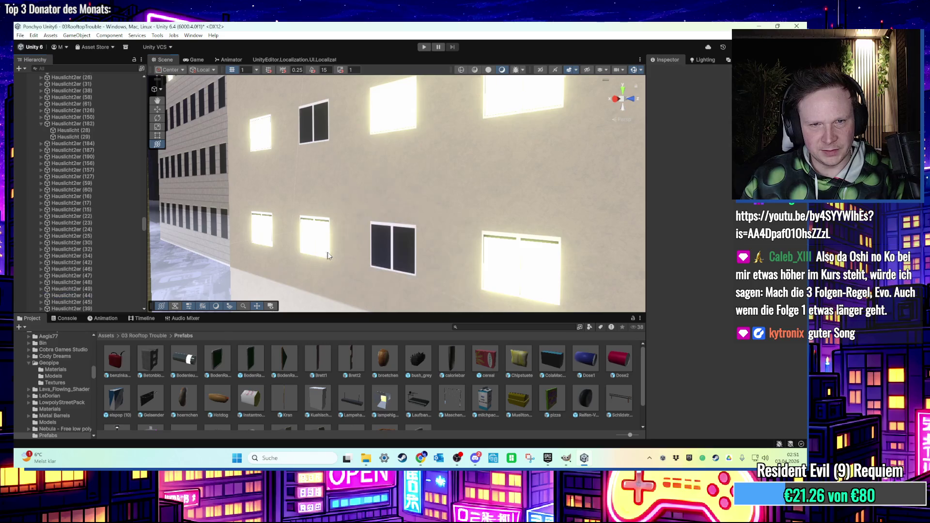
- Inspect Hauslicht2er (44) and (45) on the wall, then start the level in Play mode
{"action": "left_click_drag", "start_coordinate": [327, 256], "coordinate": [342, 240]}
{"action": "left_click", "coordinate": [298, 233]}
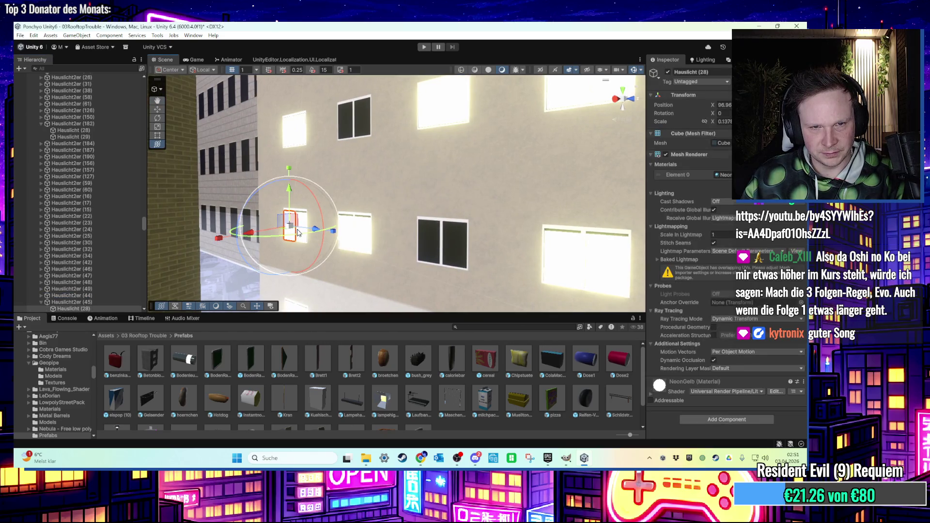
{"action": "left_click", "coordinate": [112, 296]}
{"action": "double_click", "coordinate": [104, 302]}
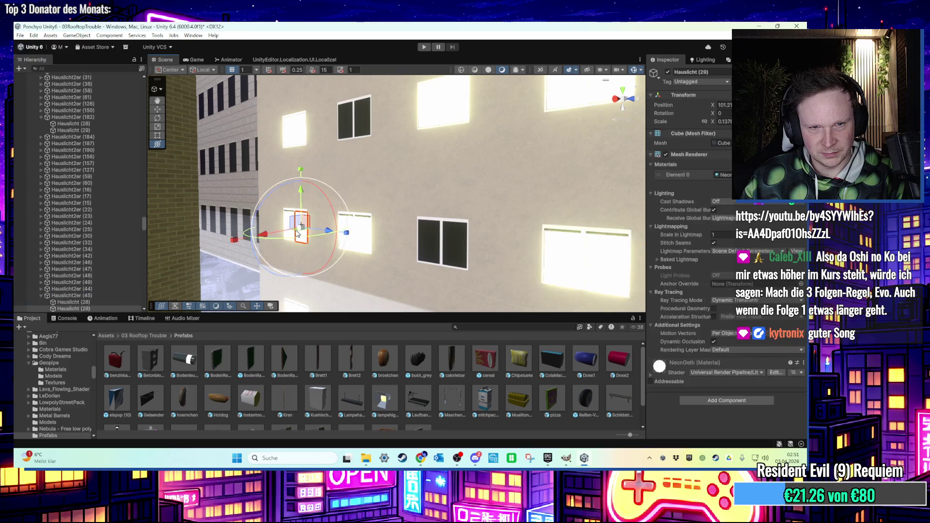
{"action": "scroll", "coordinate": [329, 250], "scroll_direction": "down", "scroll_amount": 3}
{"action": "mouse_move", "coordinate": [328, 250]}
{"action": "left_mouse_down"}
{"action": "mouse_move", "coordinate": [362, 267]}
{"action": "mouse_move", "coordinate": [334, 262]}
{"action": "mouse_move", "coordinate": [432, 260]}
{"action": "mouse_move", "coordinate": [473, 287]}
{"action": "mouse_move", "coordinate": [378, 182]}
{"action": "mouse_move", "coordinate": [409, 223]}
{"action": "mouse_move", "coordinate": [412, 73]}
{"action": "left_mouse_up"}
{"action": "left_click", "coordinate": [424, 47]}
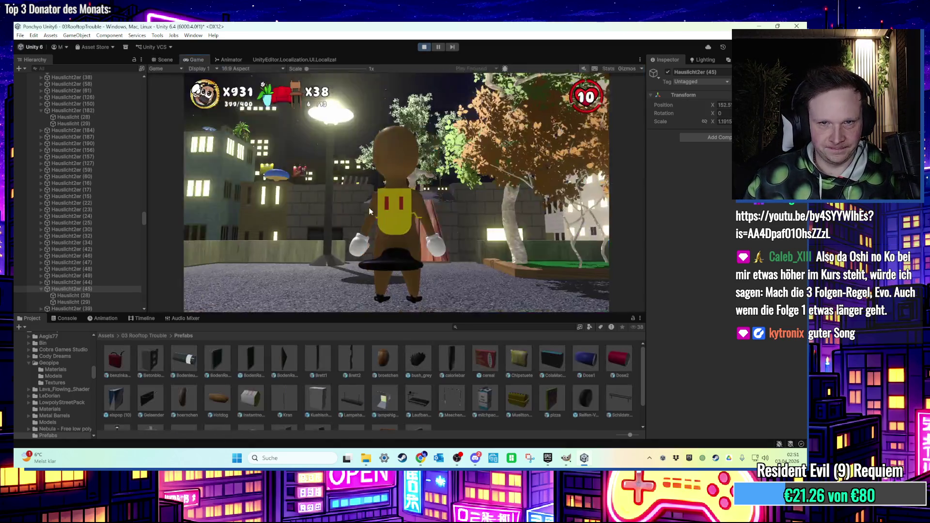
- Run the character forward up the wooden ramp toward the rooftop garden
{"action": "key", "text": "w"}
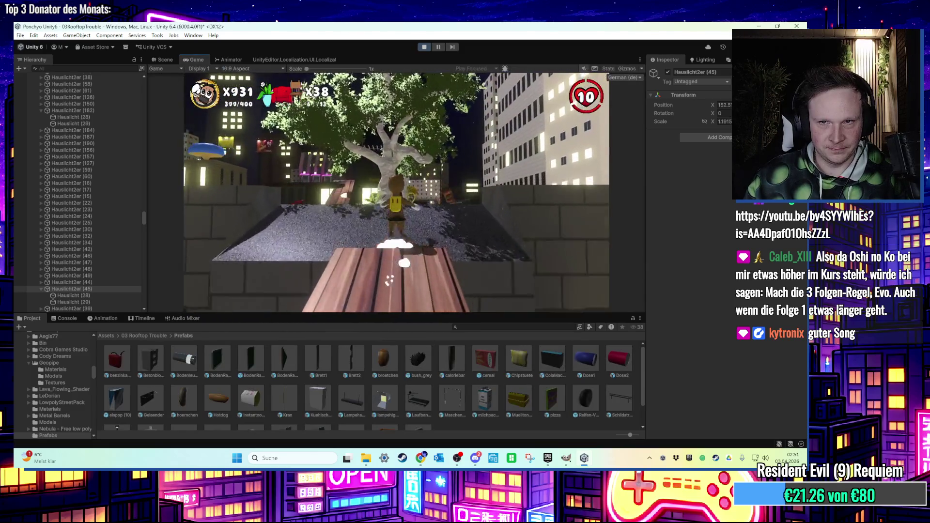